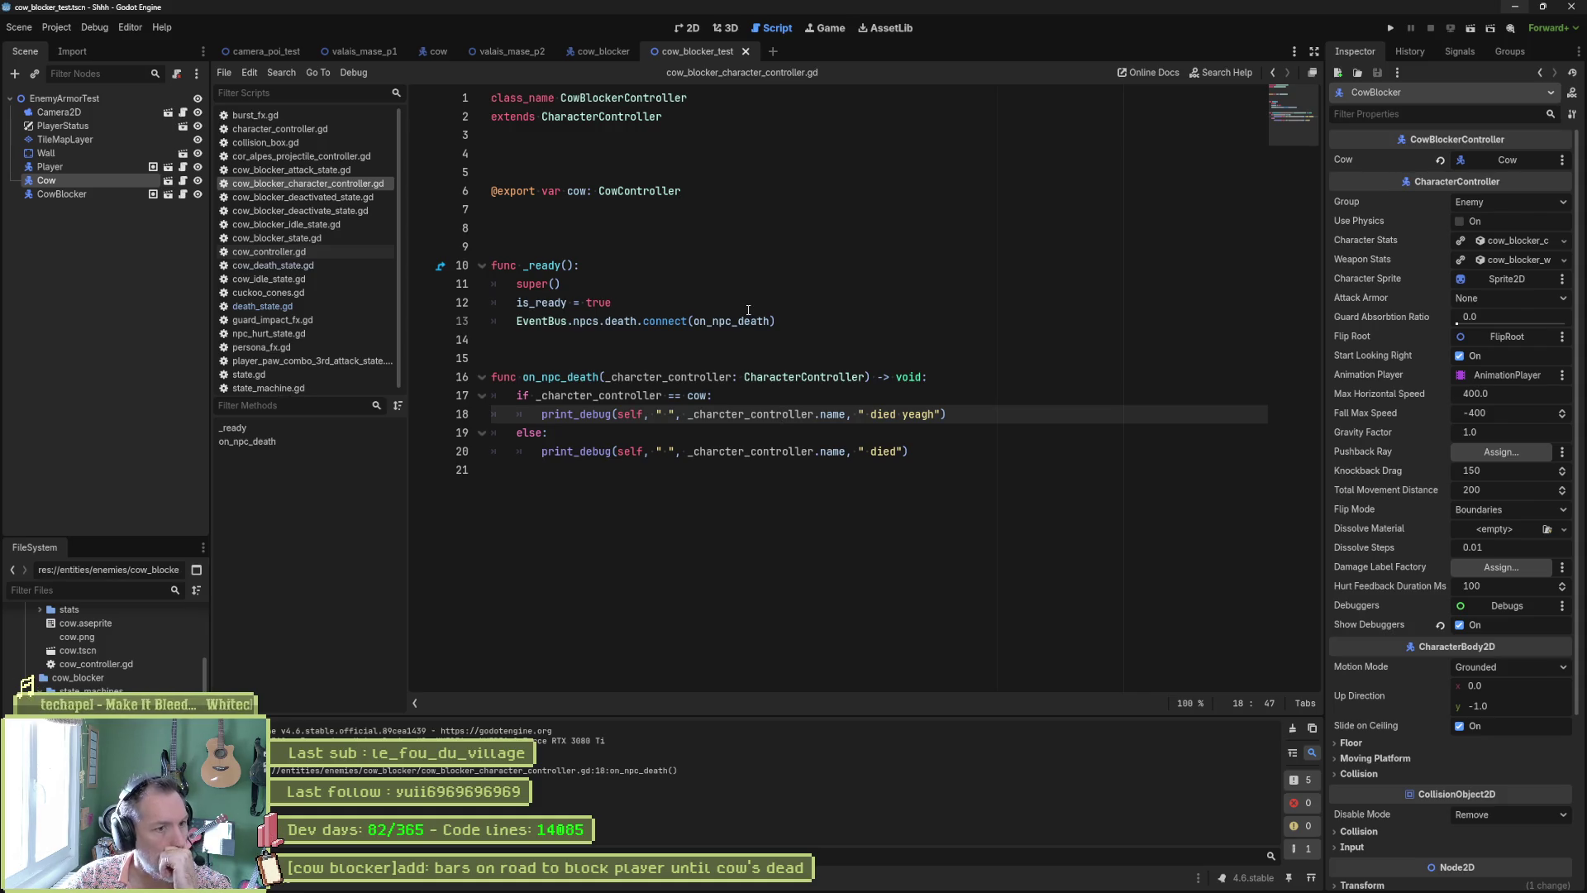
Step: Open the cow_blocker scene and its Deactivate state script, cow_blocker_deactivate_state.gd
{"action": "mouse_move", "coordinate": [740, 322]}
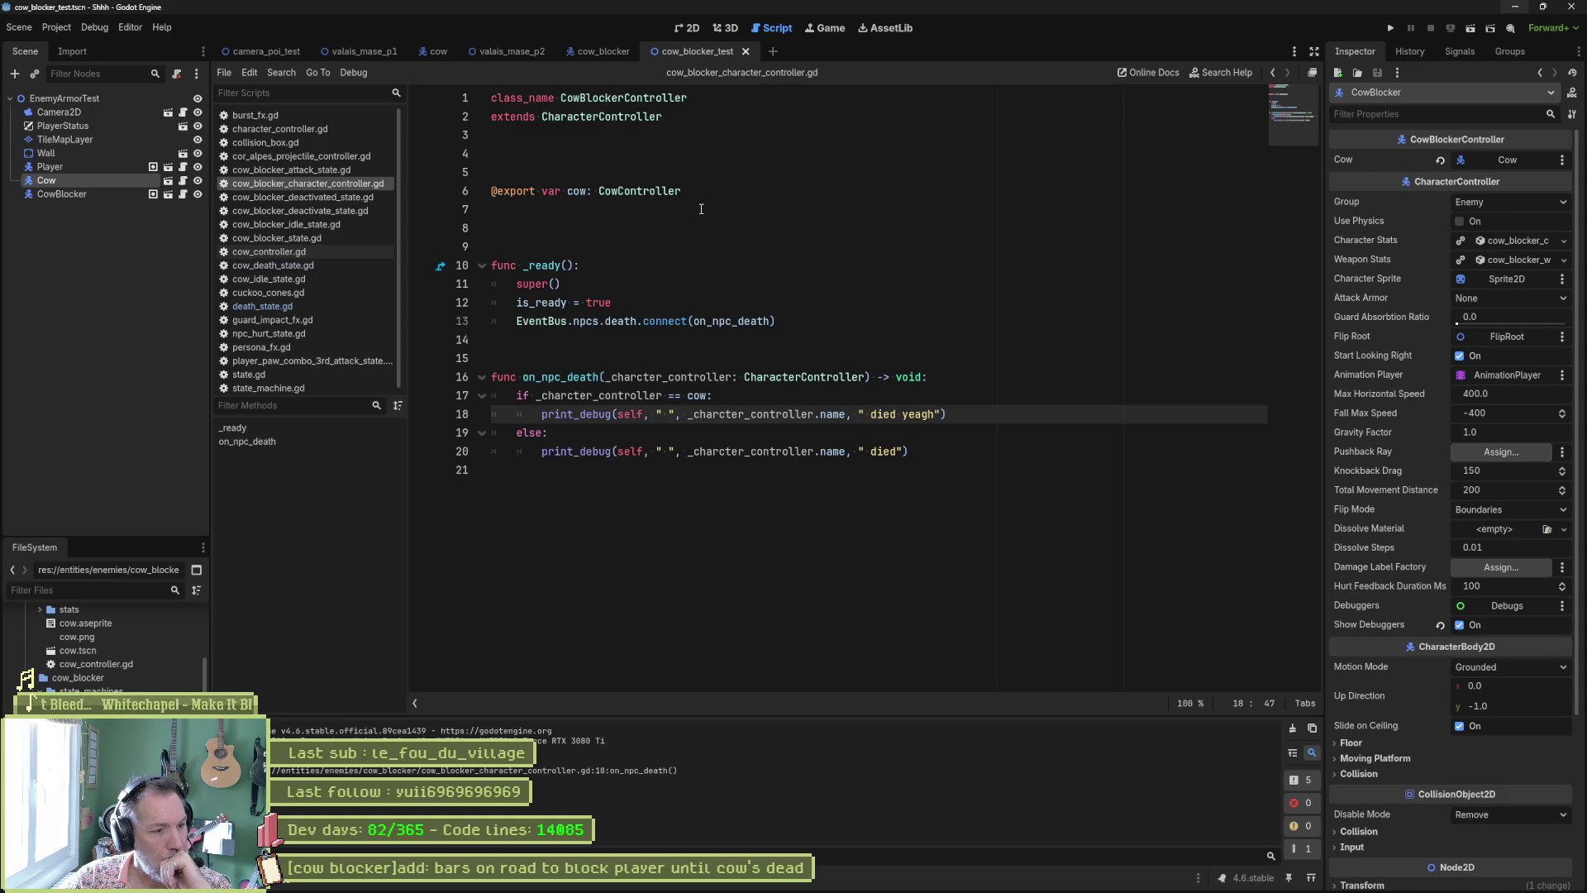
{"action": "left_click", "coordinate": [605, 52]}
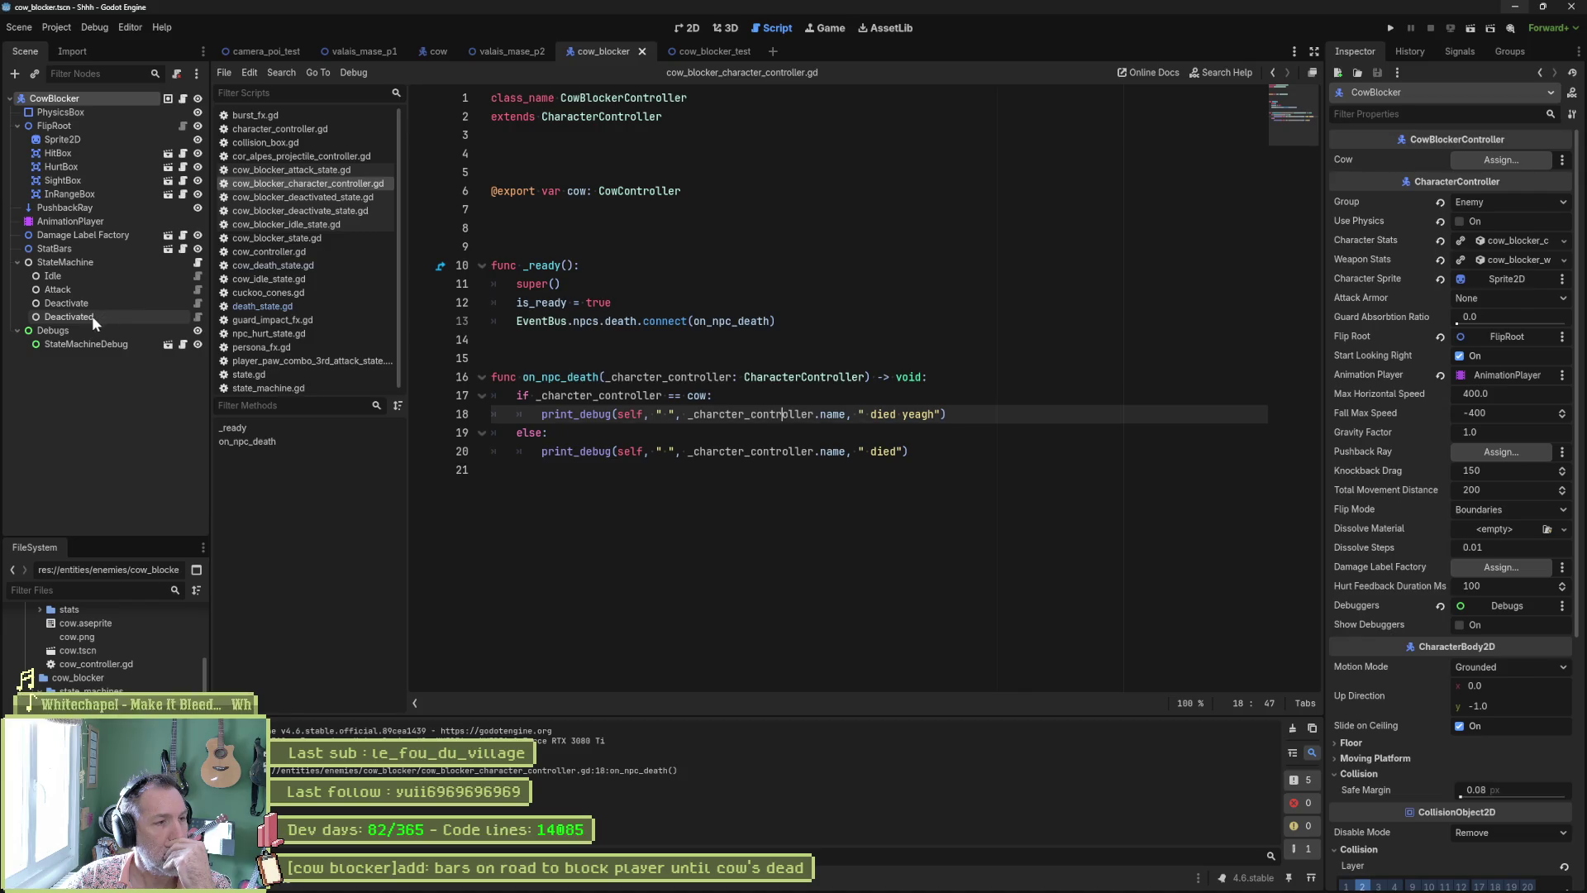
{"action": "left_click", "coordinate": [197, 304]}
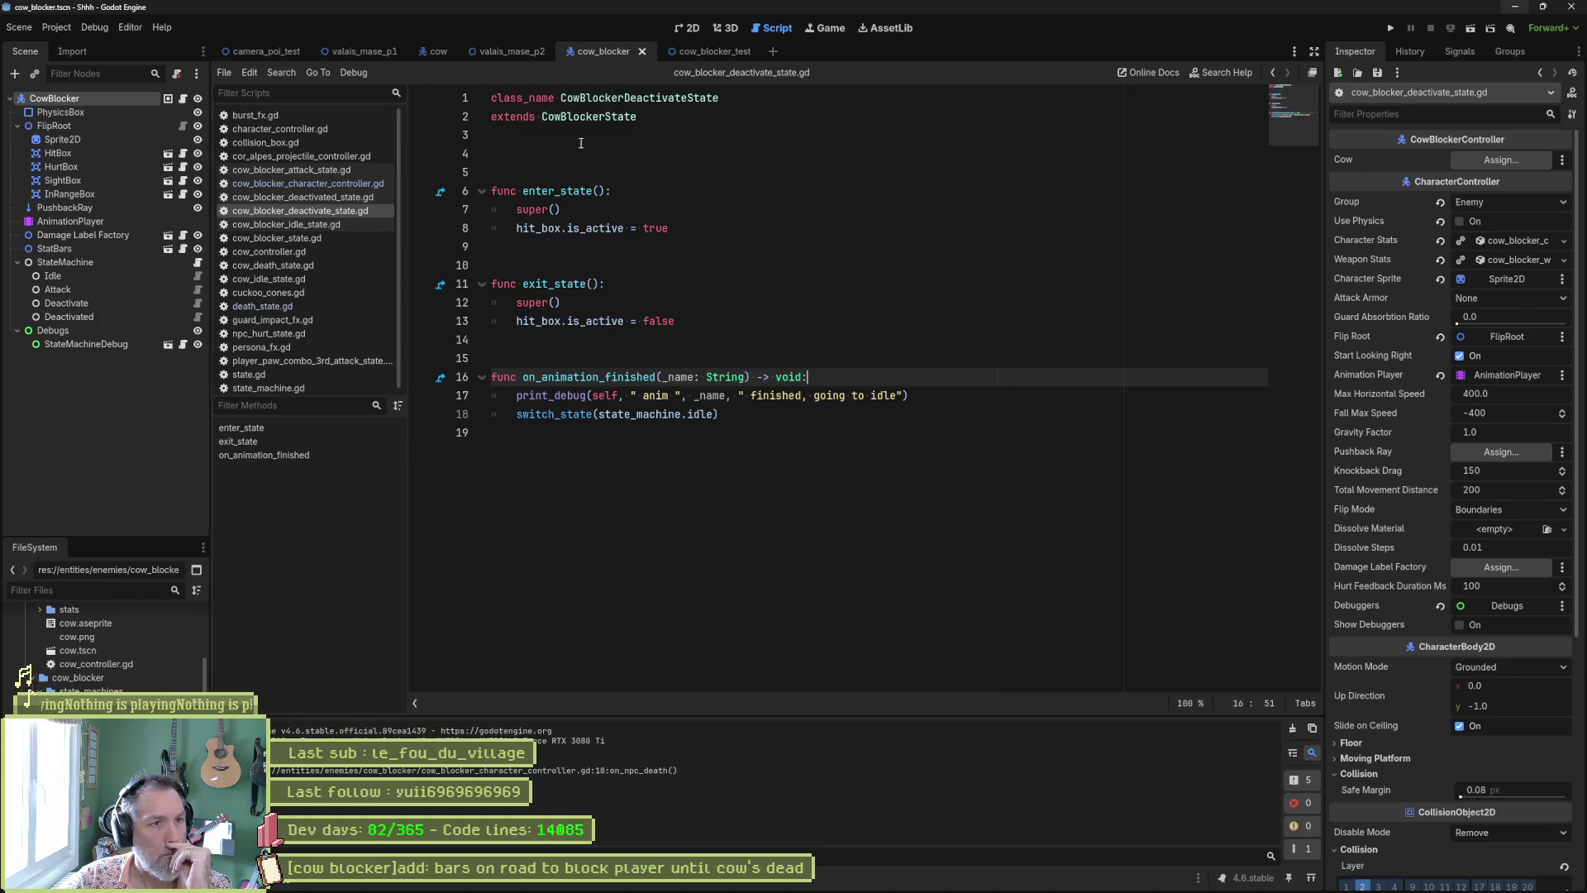
Step: Add an empty func _ready(): stub at the end of cow_blocker_state_machine.gd, then return to the controller script
{"action": "left_click", "coordinate": [198, 263]}
{"action": "left_click", "coordinate": [705, 326]}
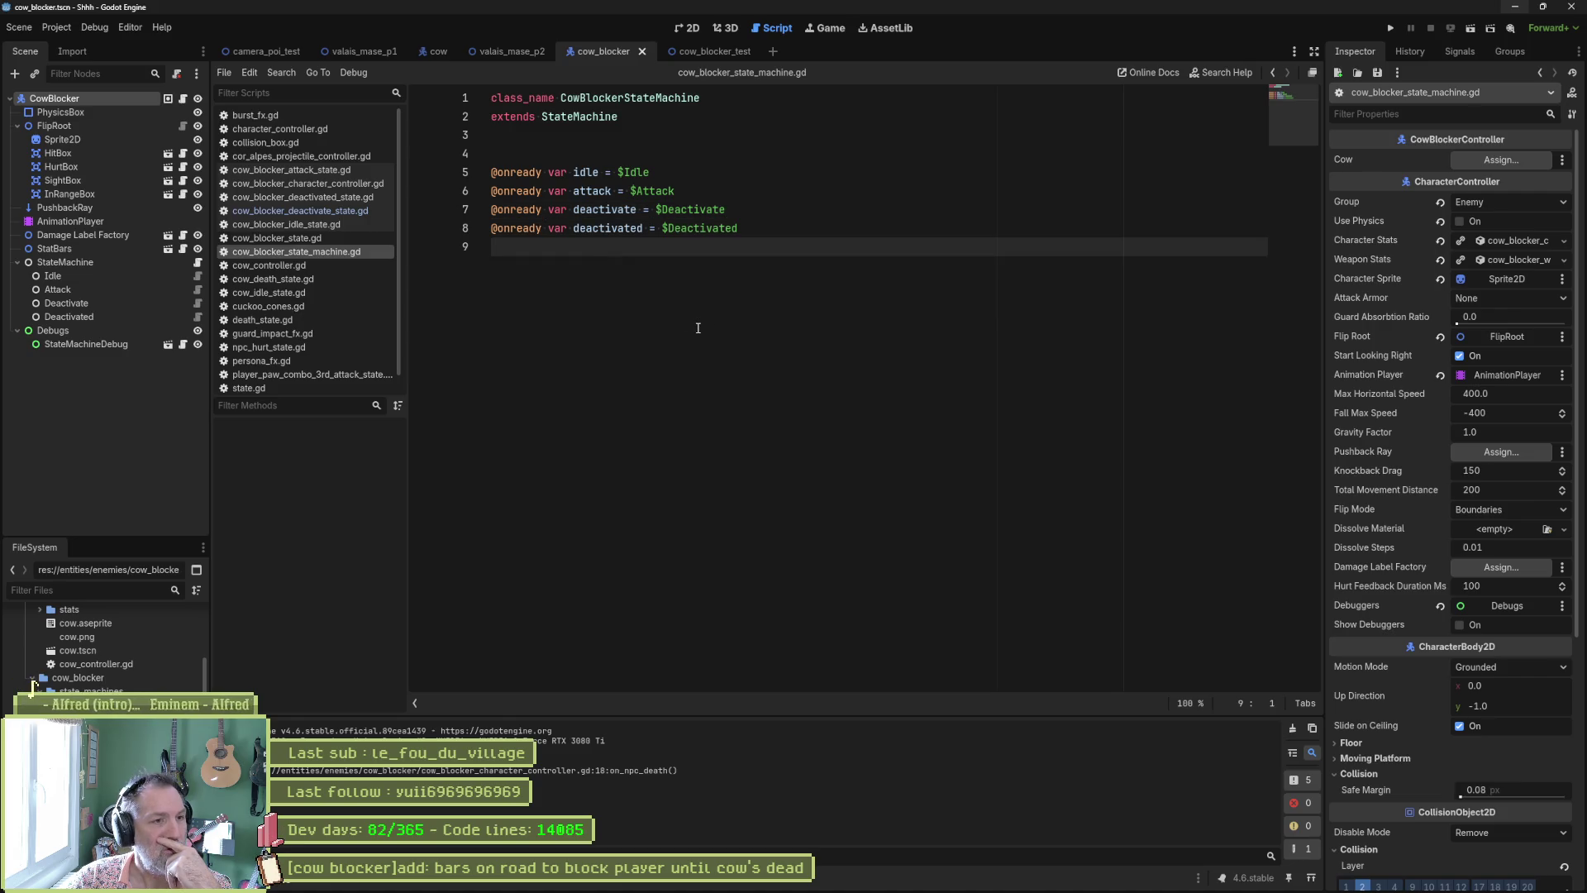
{"action": "key", "text": "Return"}
{"action": "key", "text": "Return"}
{"action": "type", "text": "func _r"}
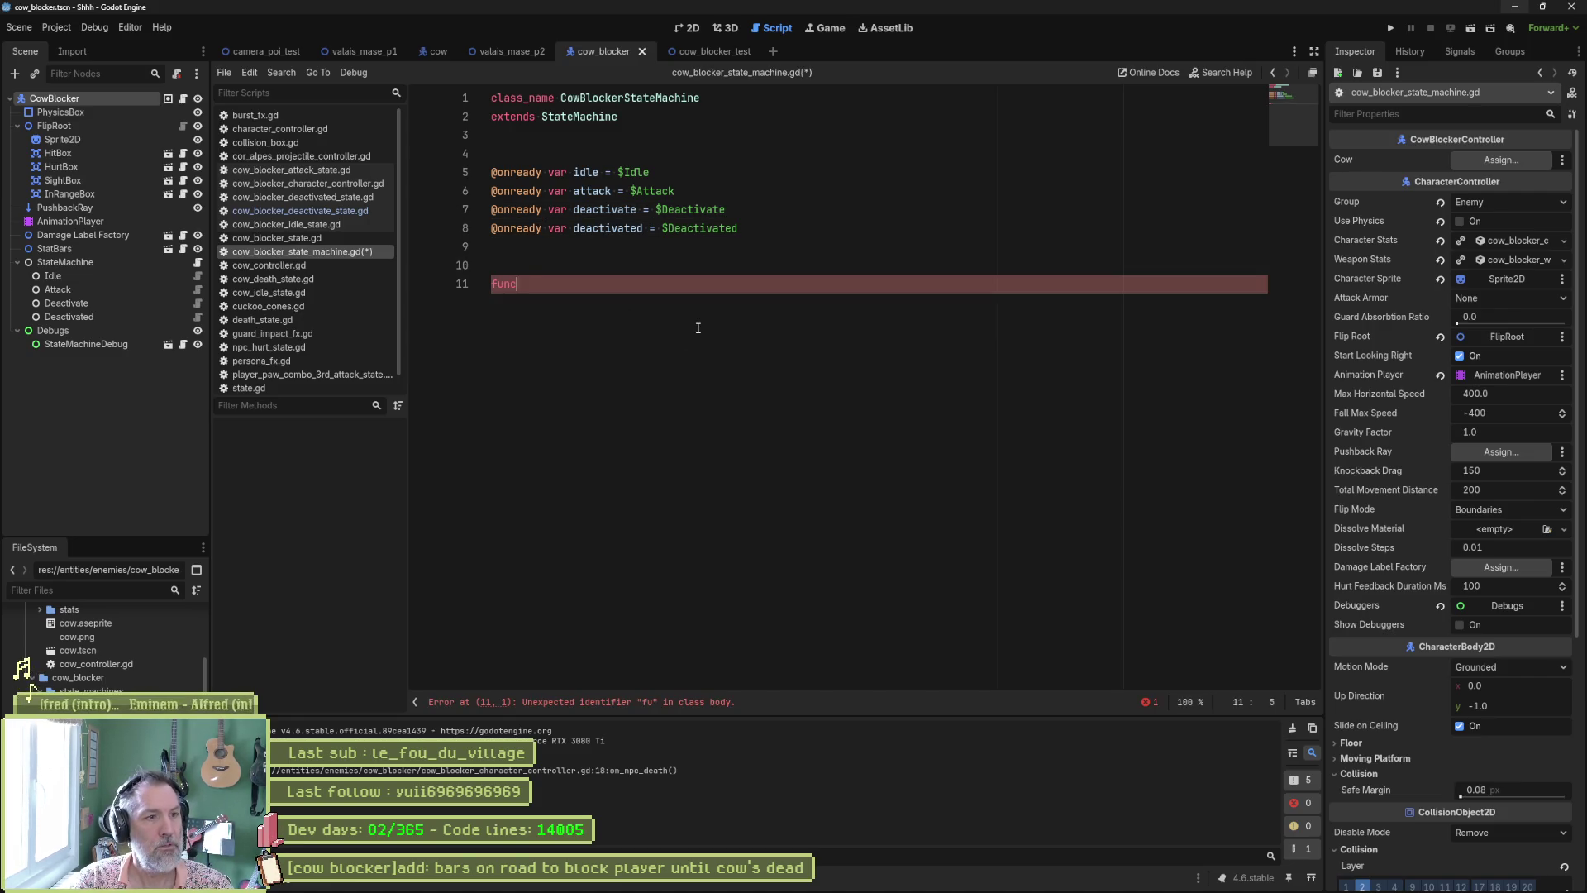
{"action": "key", "text": "Return"}
{"action": "key", "text": "Return"}
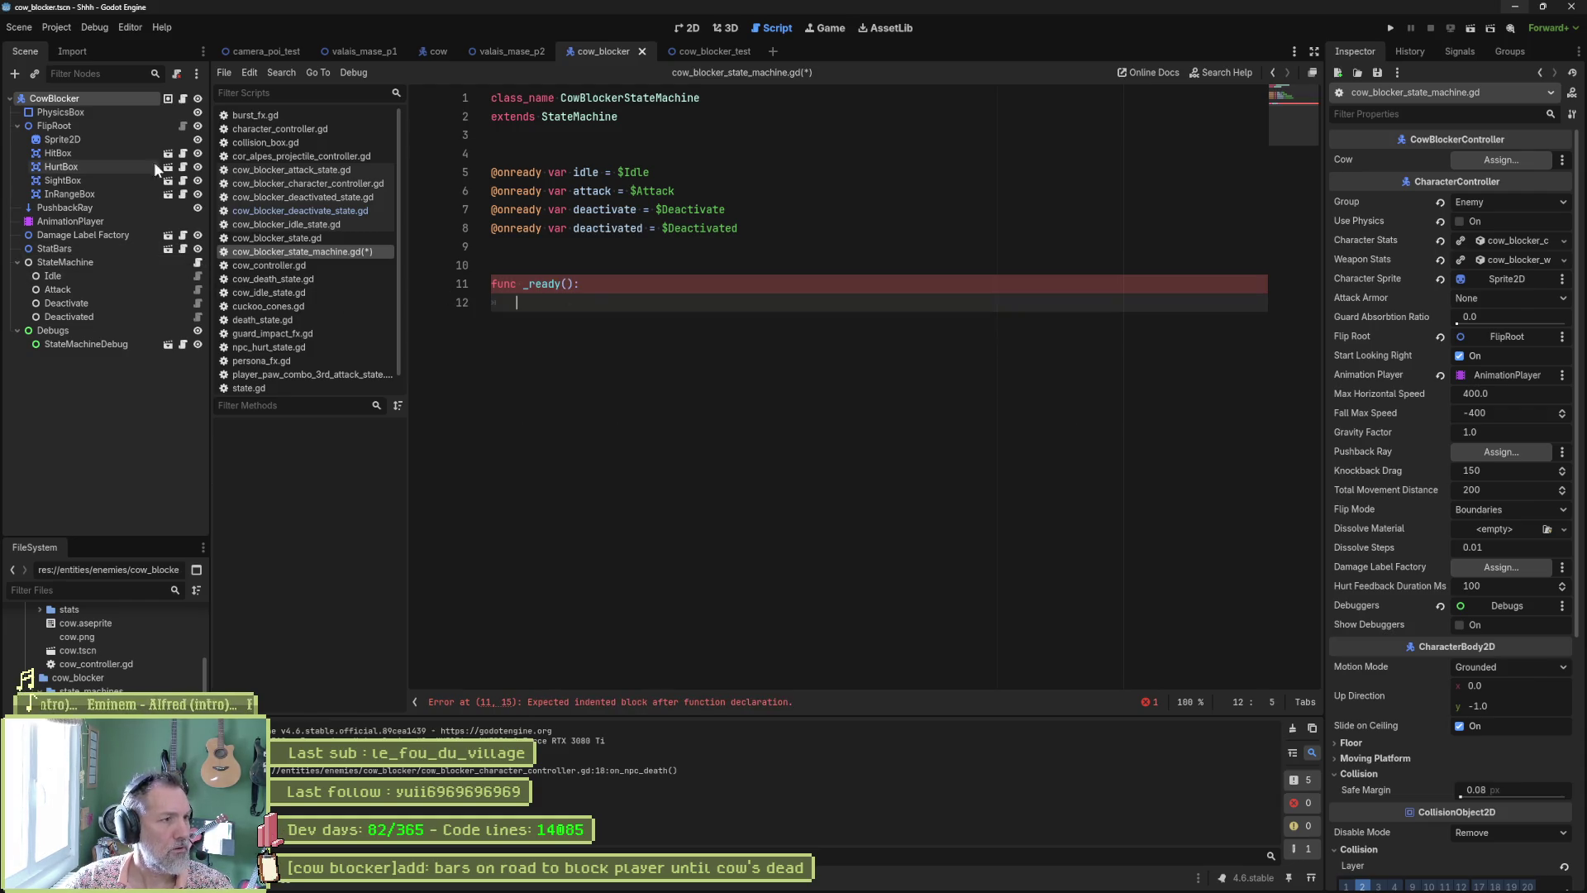
{"action": "left_click", "coordinate": [183, 99]}
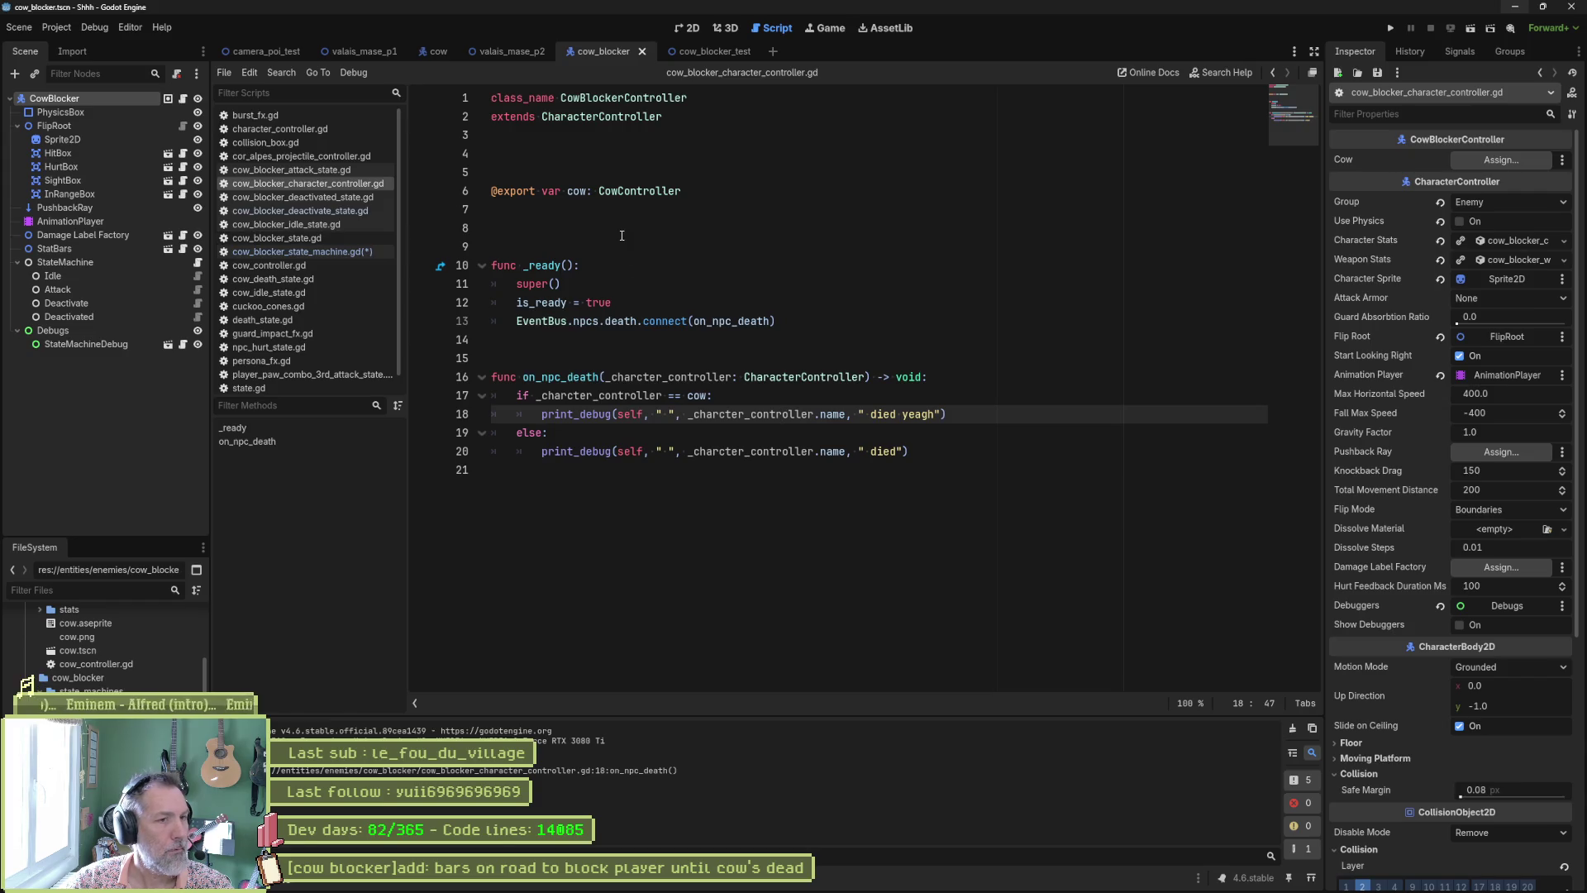
{"action": "left_click", "coordinate": [703, 192]}
{"action": "key", "text": "ctrl+shift+Return"}
{"action": "key", "text": "ctrl+shift+Return"}
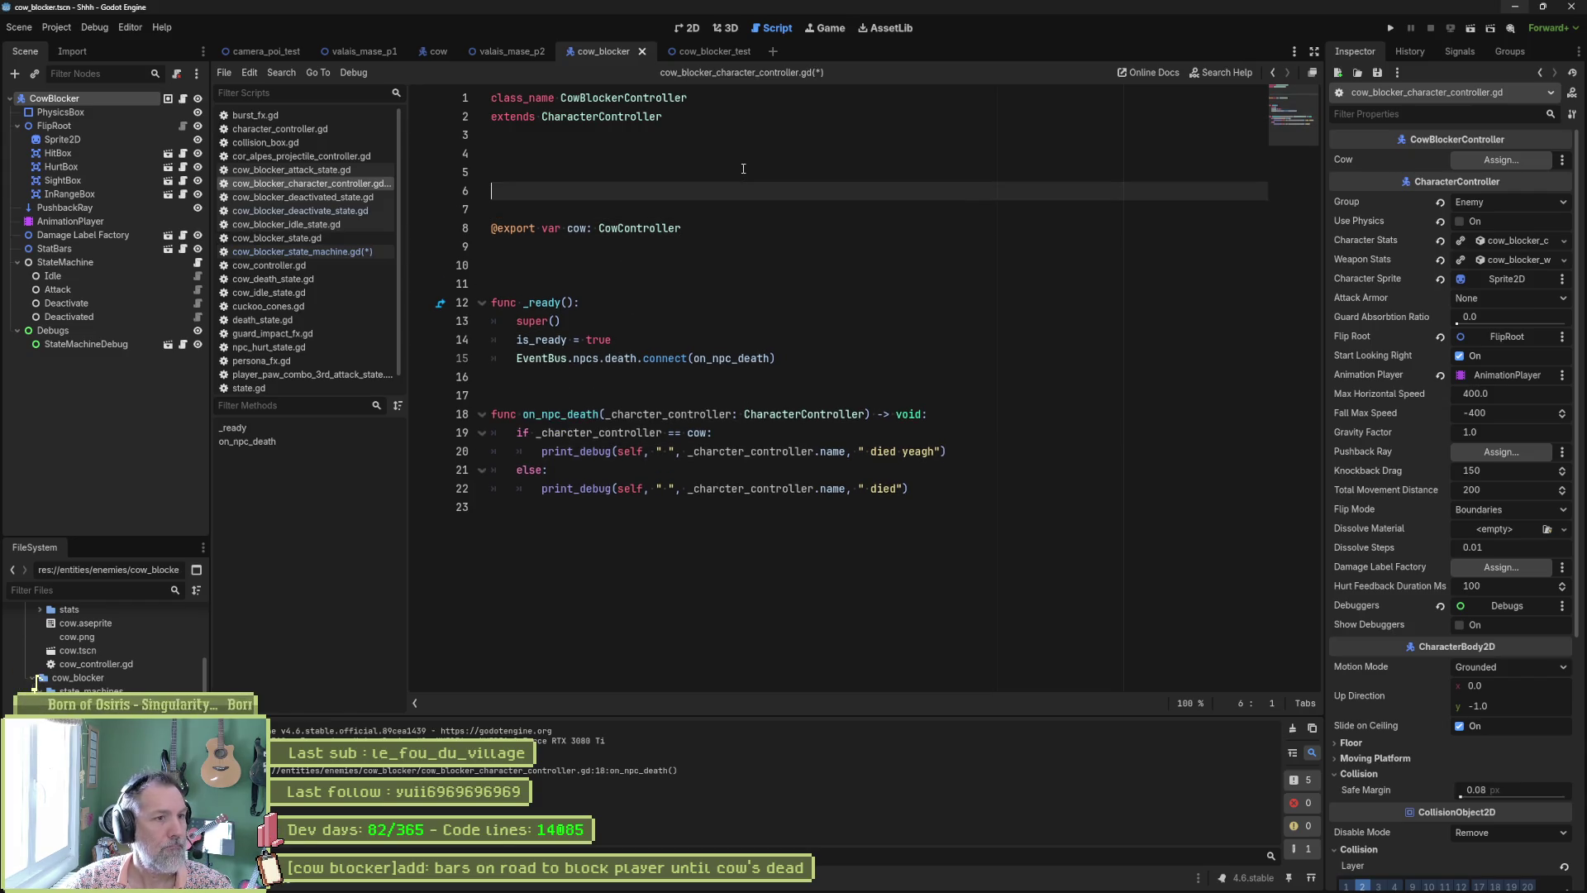
{"action": "type", "text": "signal "}
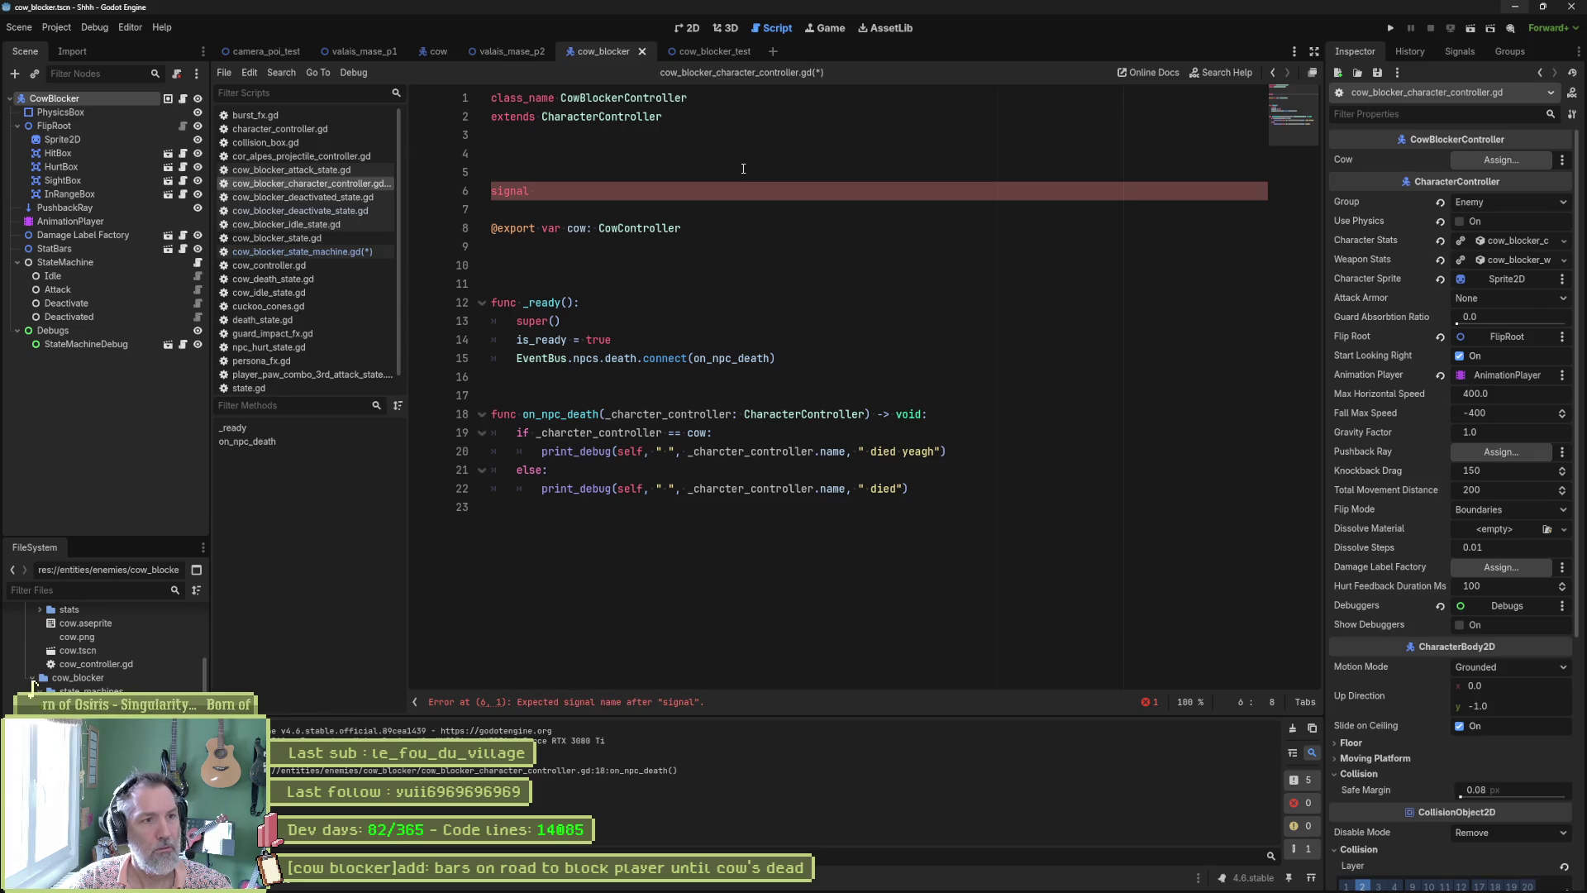
{"action": "type", "text": "deactivate"}
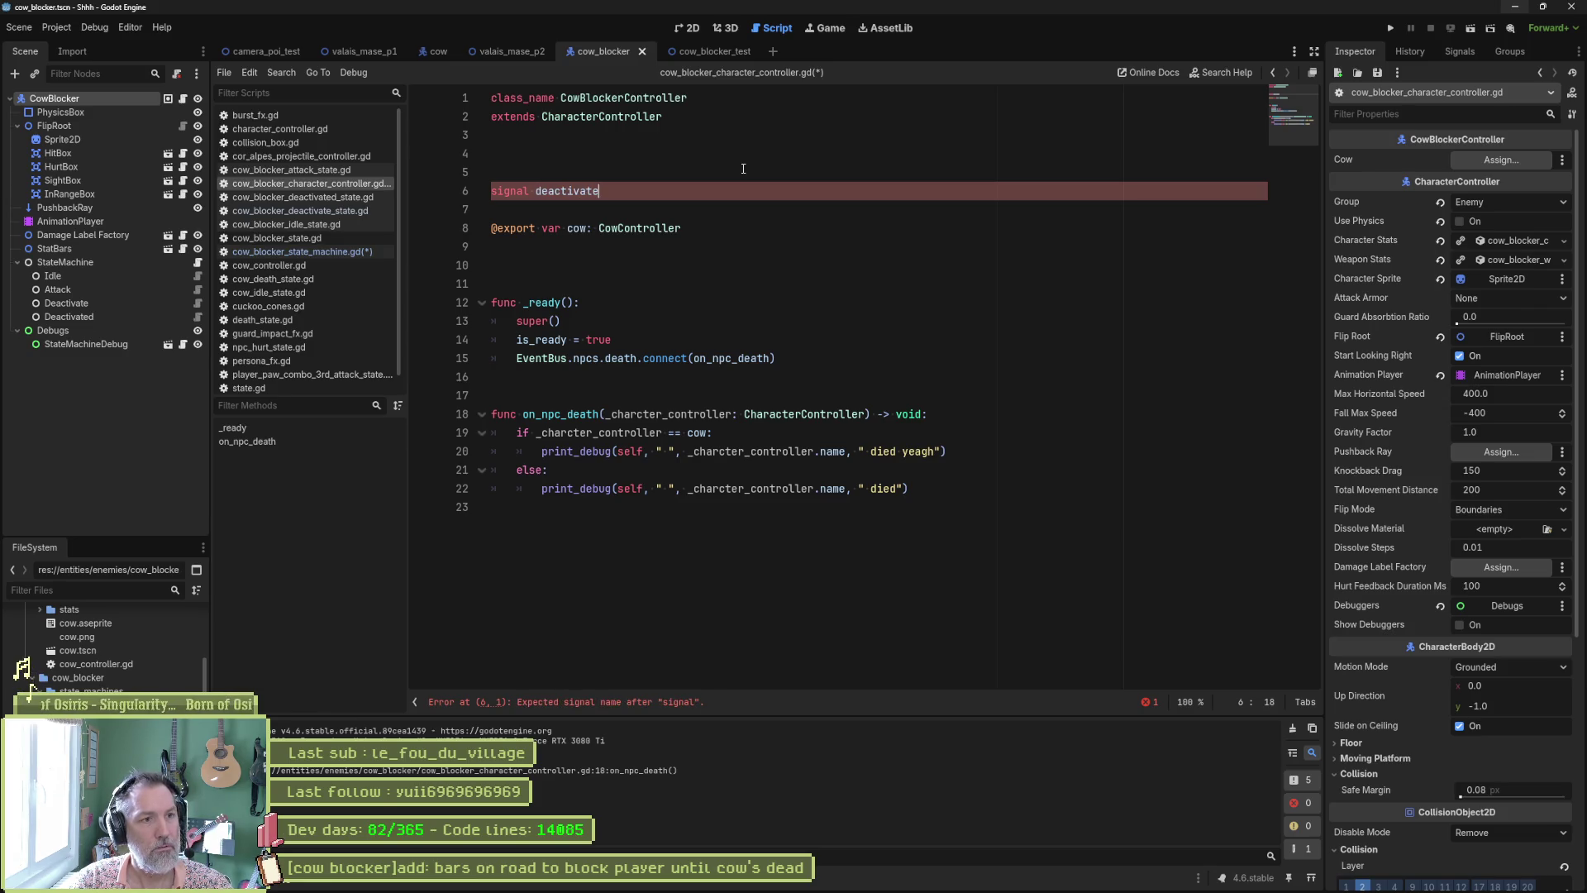
{"action": "type", "text": "_blocker"}
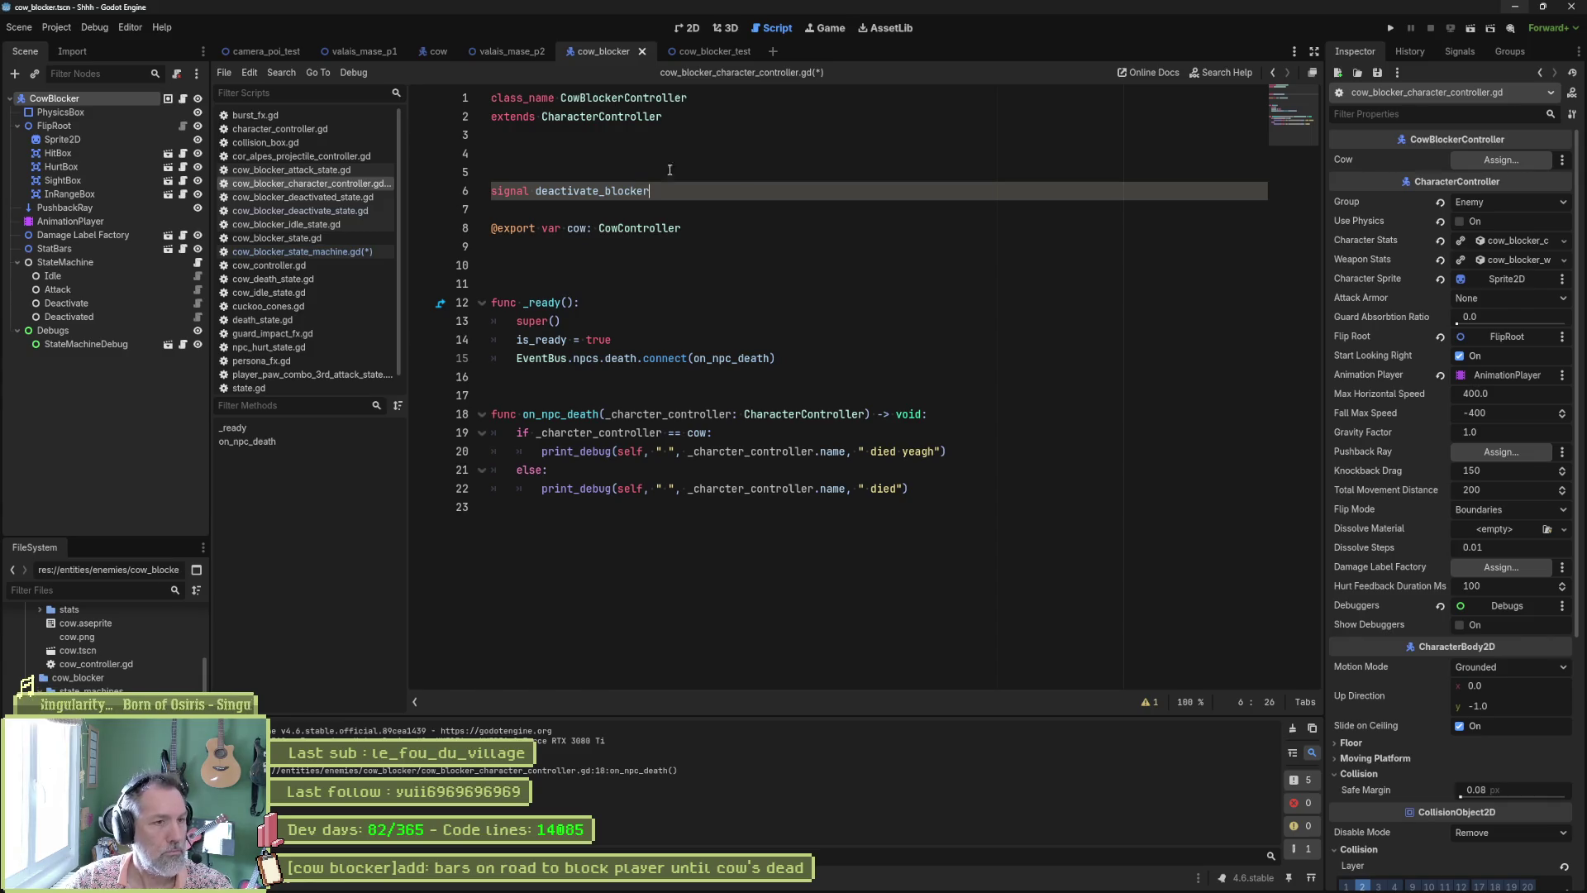
{"action": "double_click", "coordinate": [597, 196]}
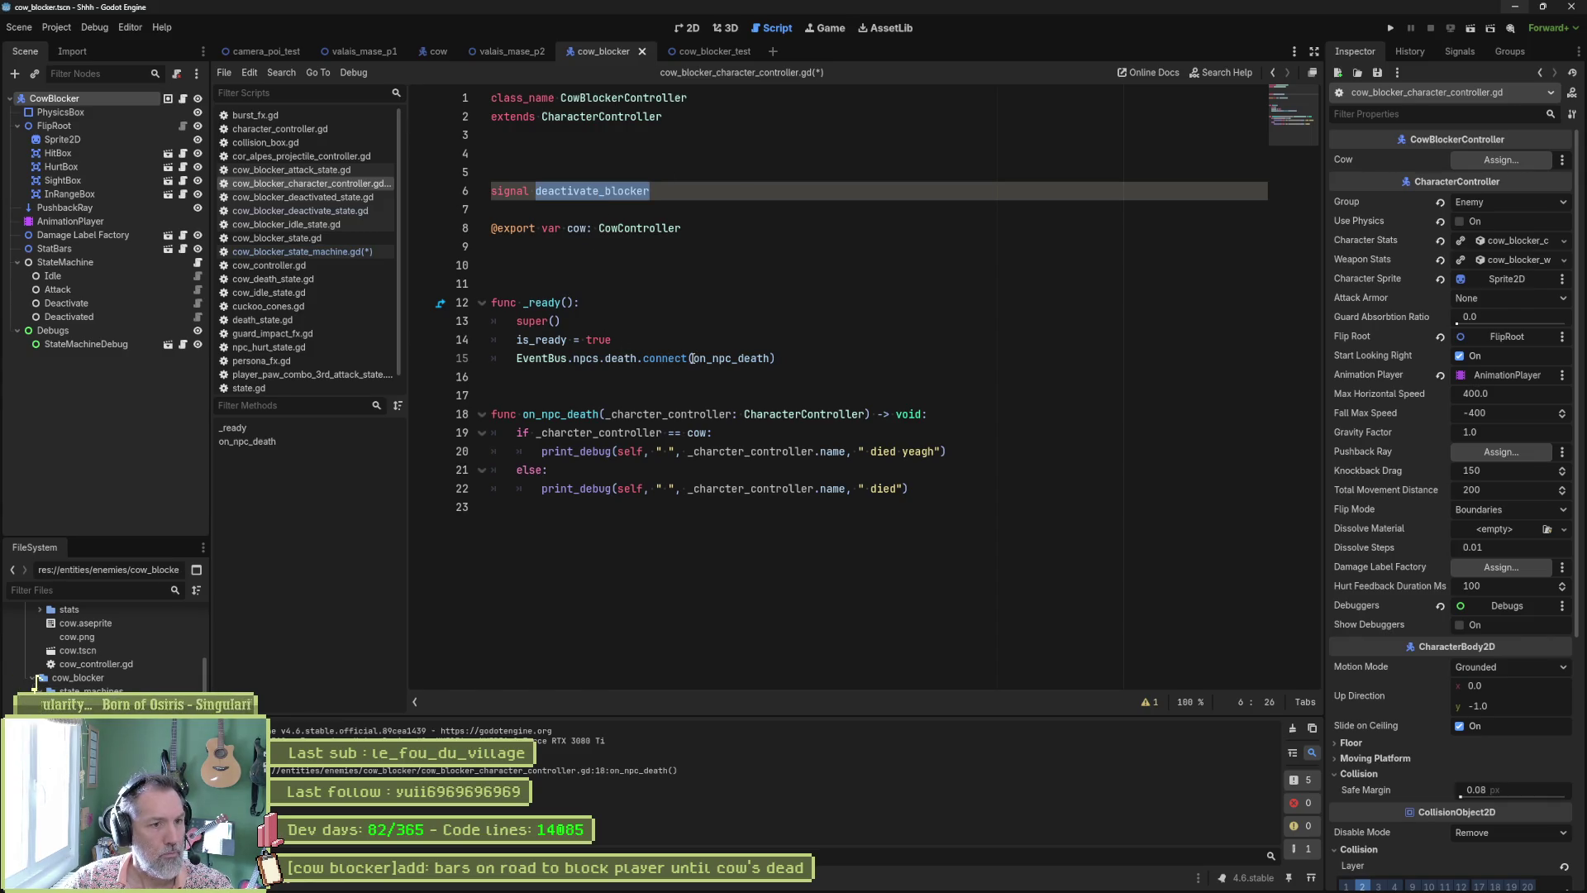
Step: Call deactivate_blocker.emit() after the 'died yeagh' print and save the script
{"action": "left_click", "coordinate": [738, 358]}
{"action": "left_click", "coordinate": [972, 451]}
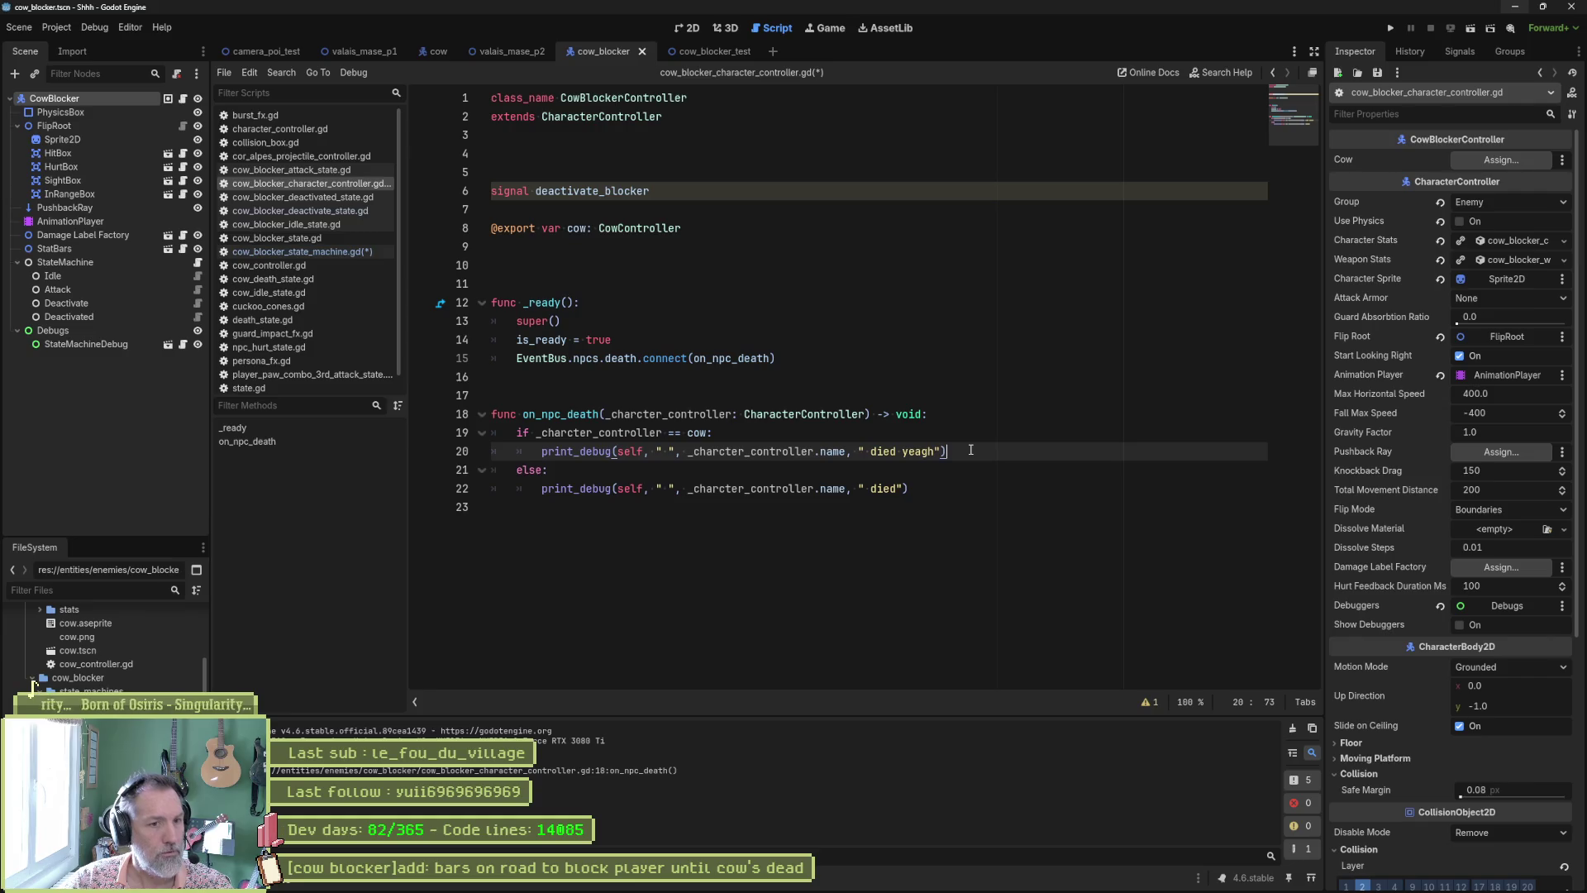
{"action": "key", "text": "Return"}
{"action": "type", "text": "deactivate_blocker.emit()"}
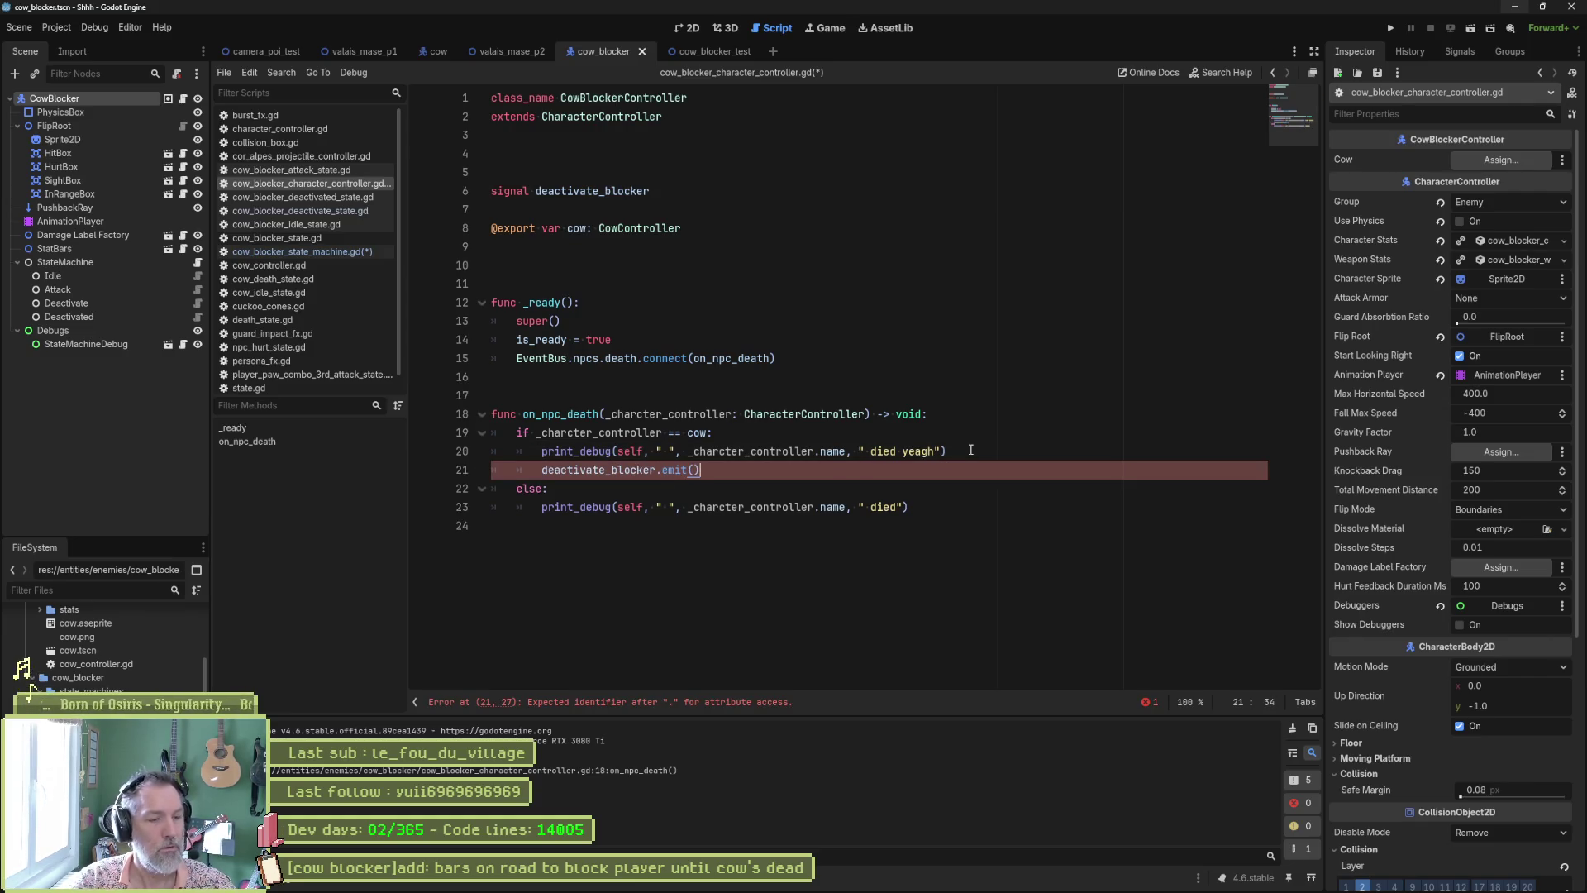
{"action": "key", "text": "ctrl+s"}
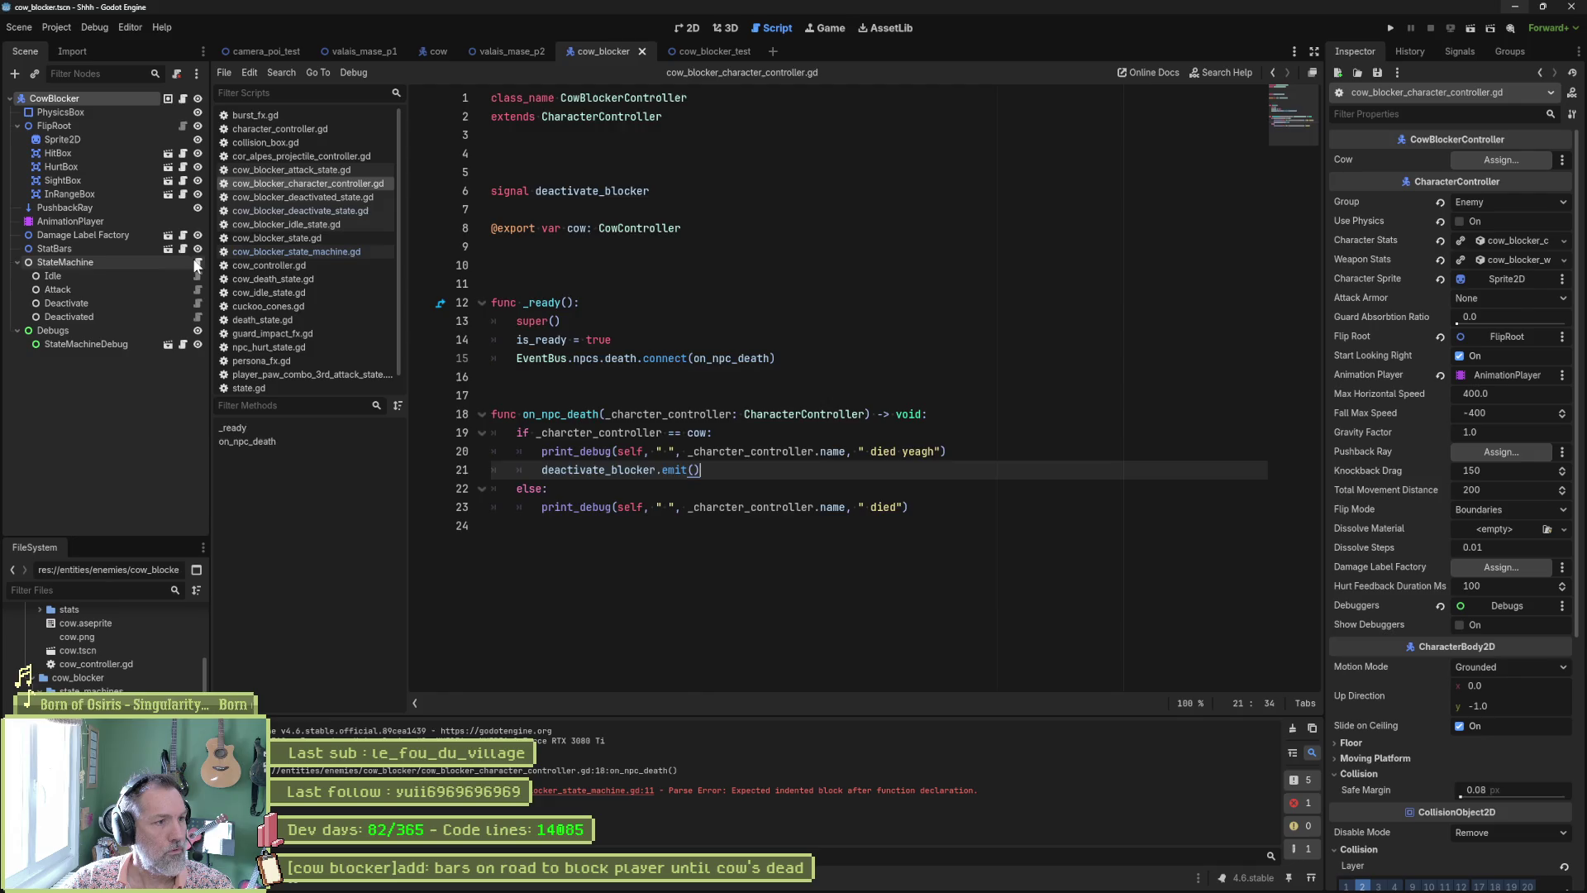
Step: Begin a character_controller reference in the CowBlocker state machine's _ready
{"action": "left_click", "coordinate": [273, 252]}
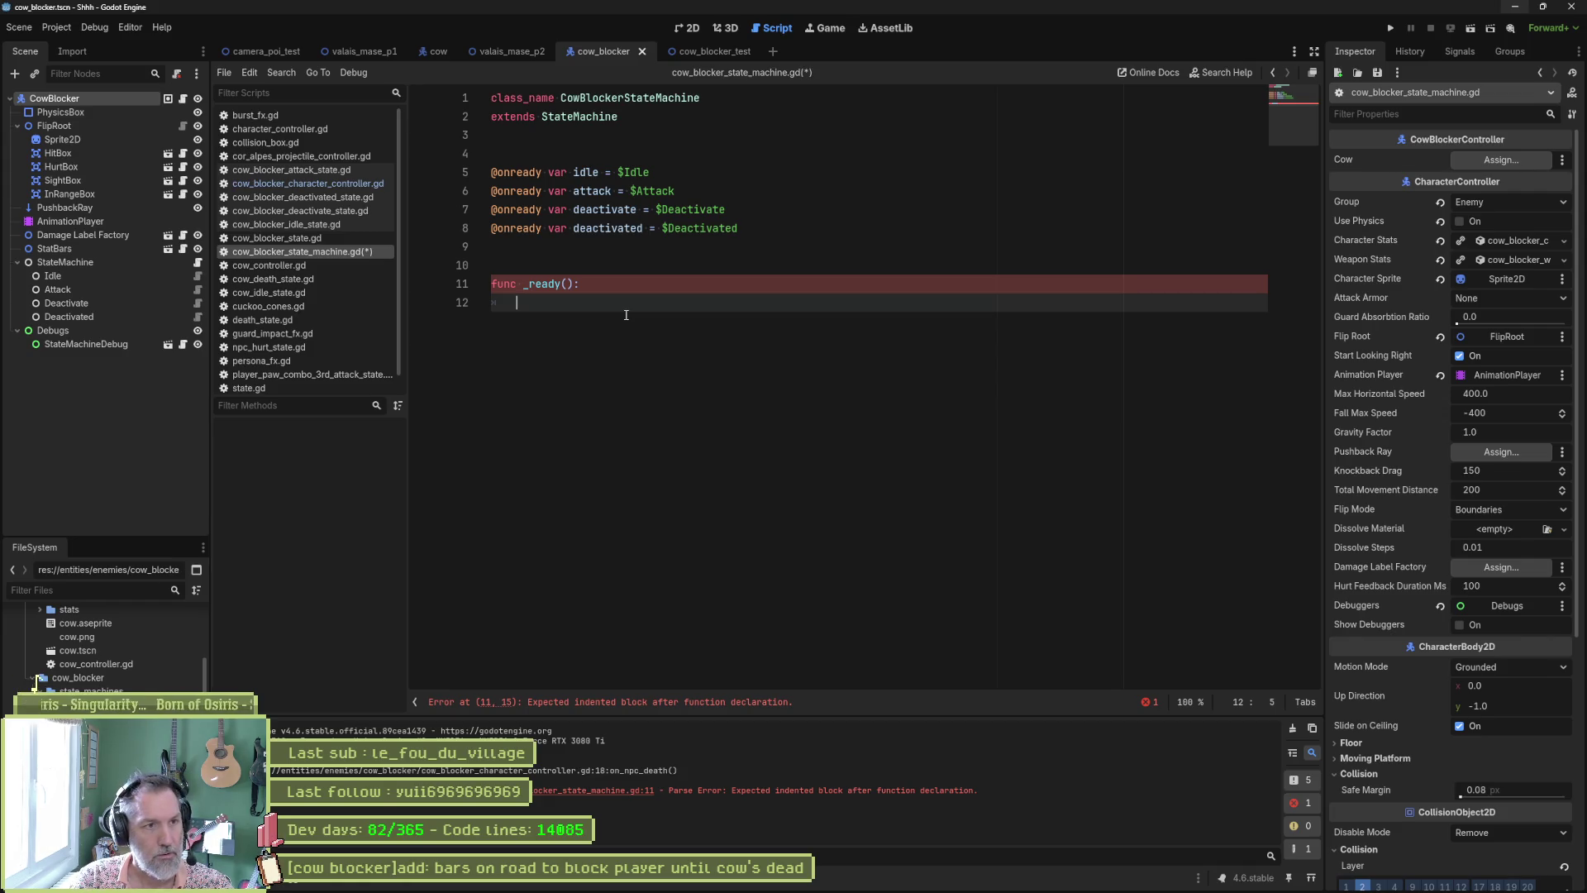
{"action": "type", "text": "character"}
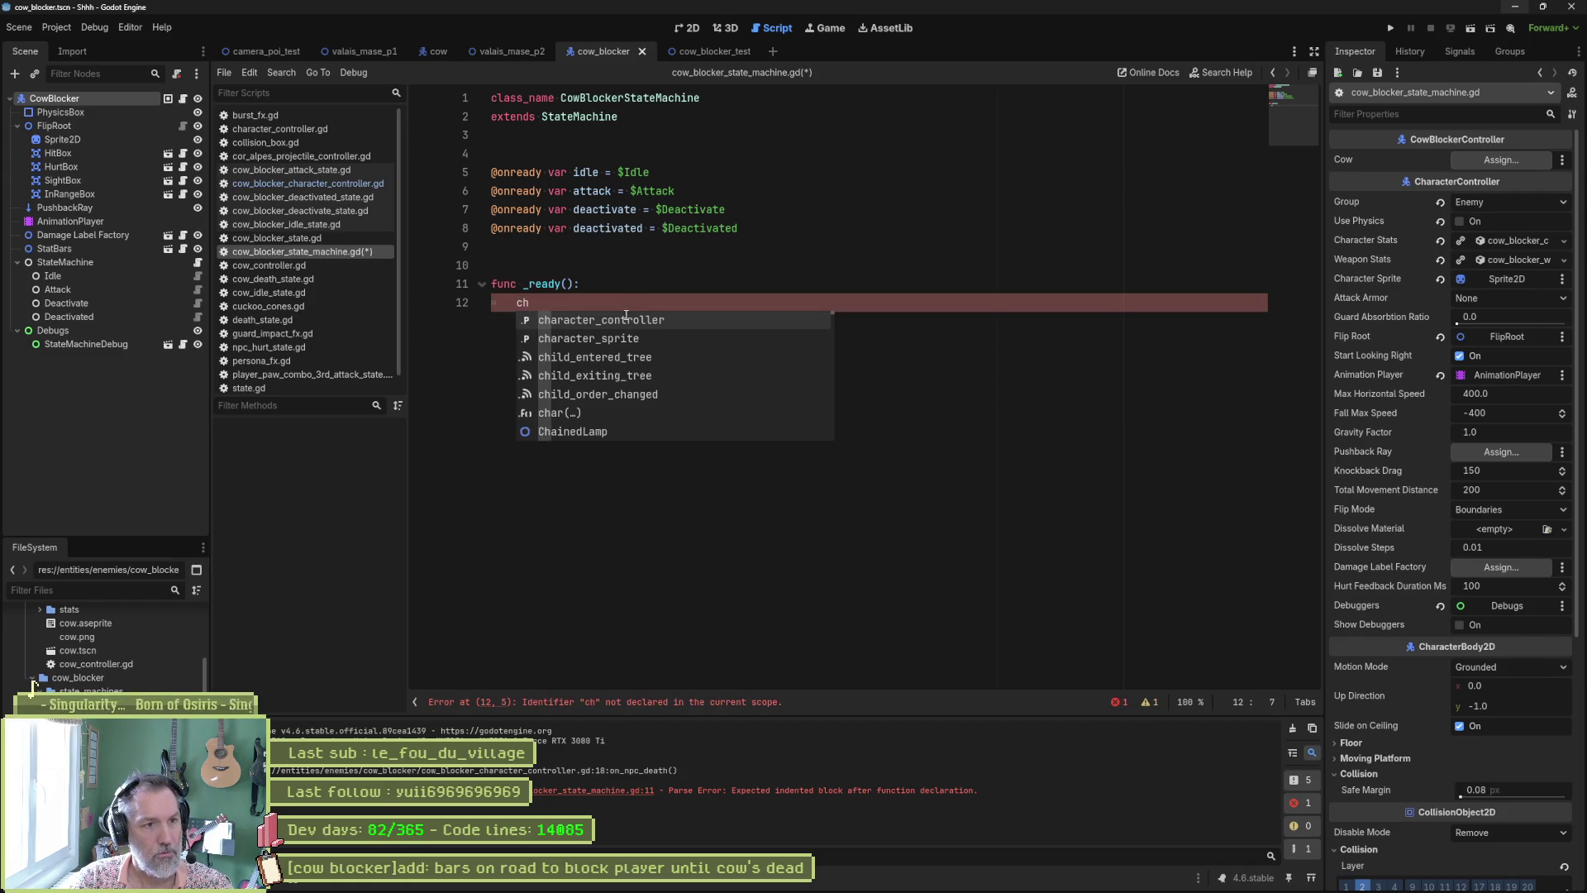
{"action": "key", "text": "Return"}
{"action": "type", "text": "."}
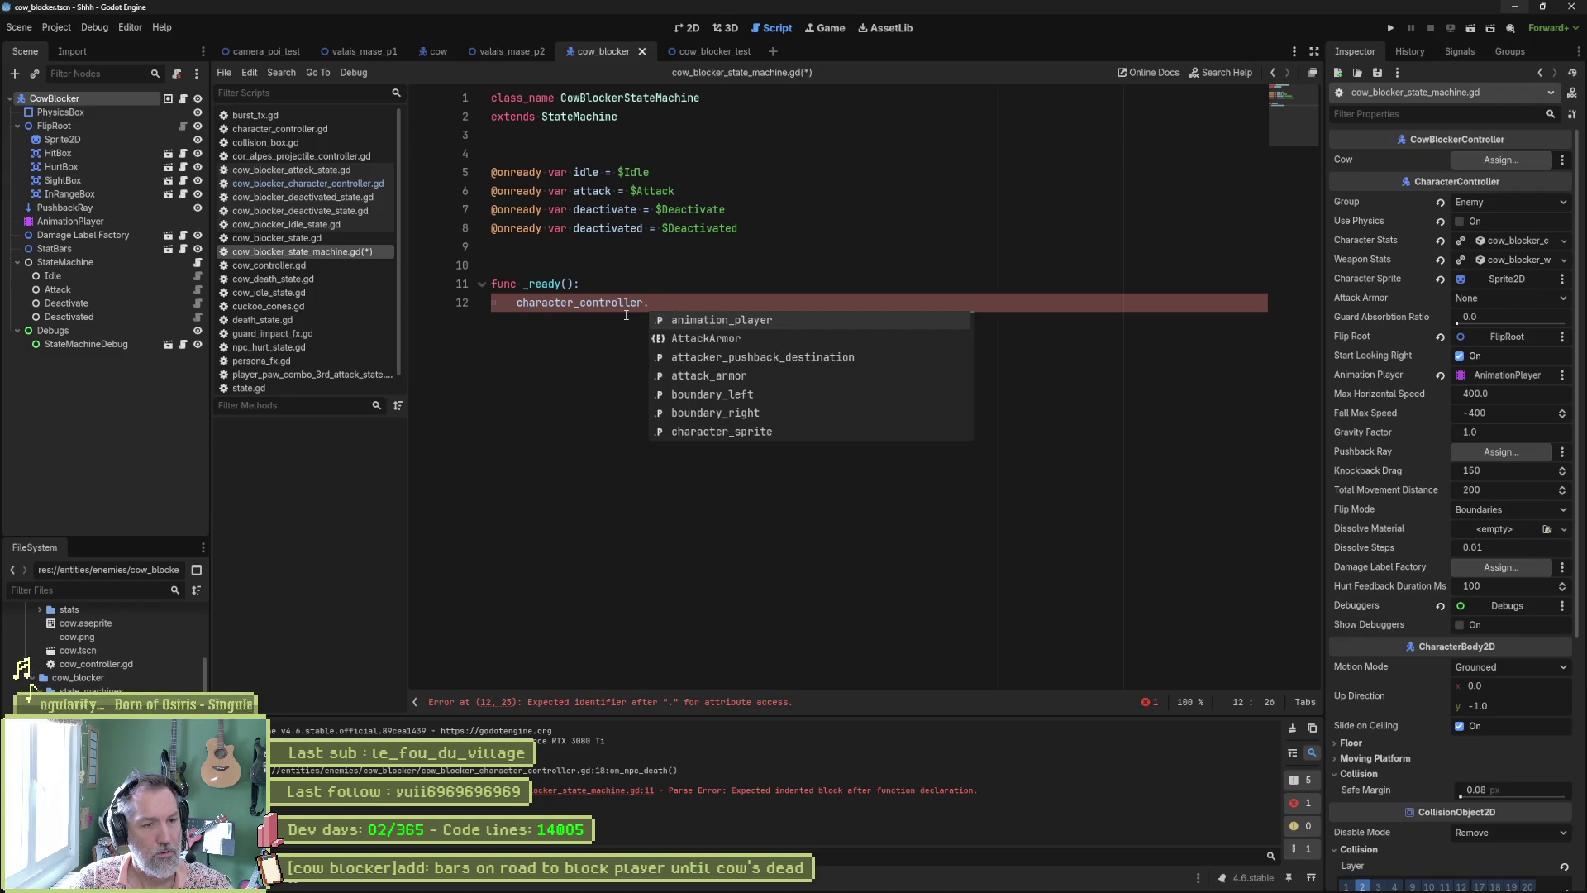
{"action": "type", "text": "bl"}
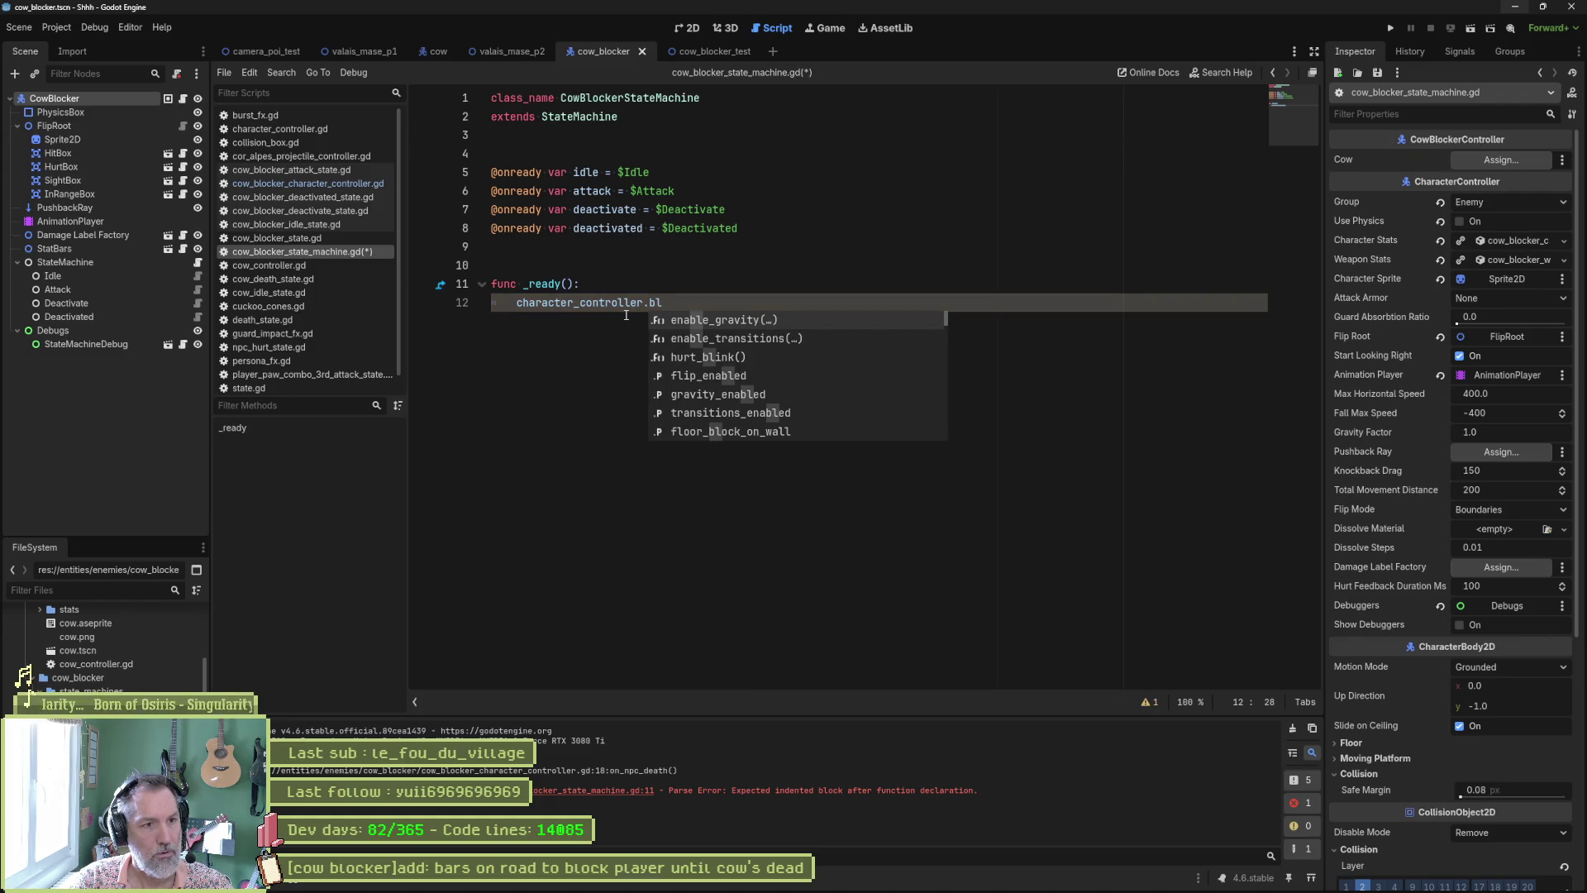
{"action": "type", "text": "ock"}
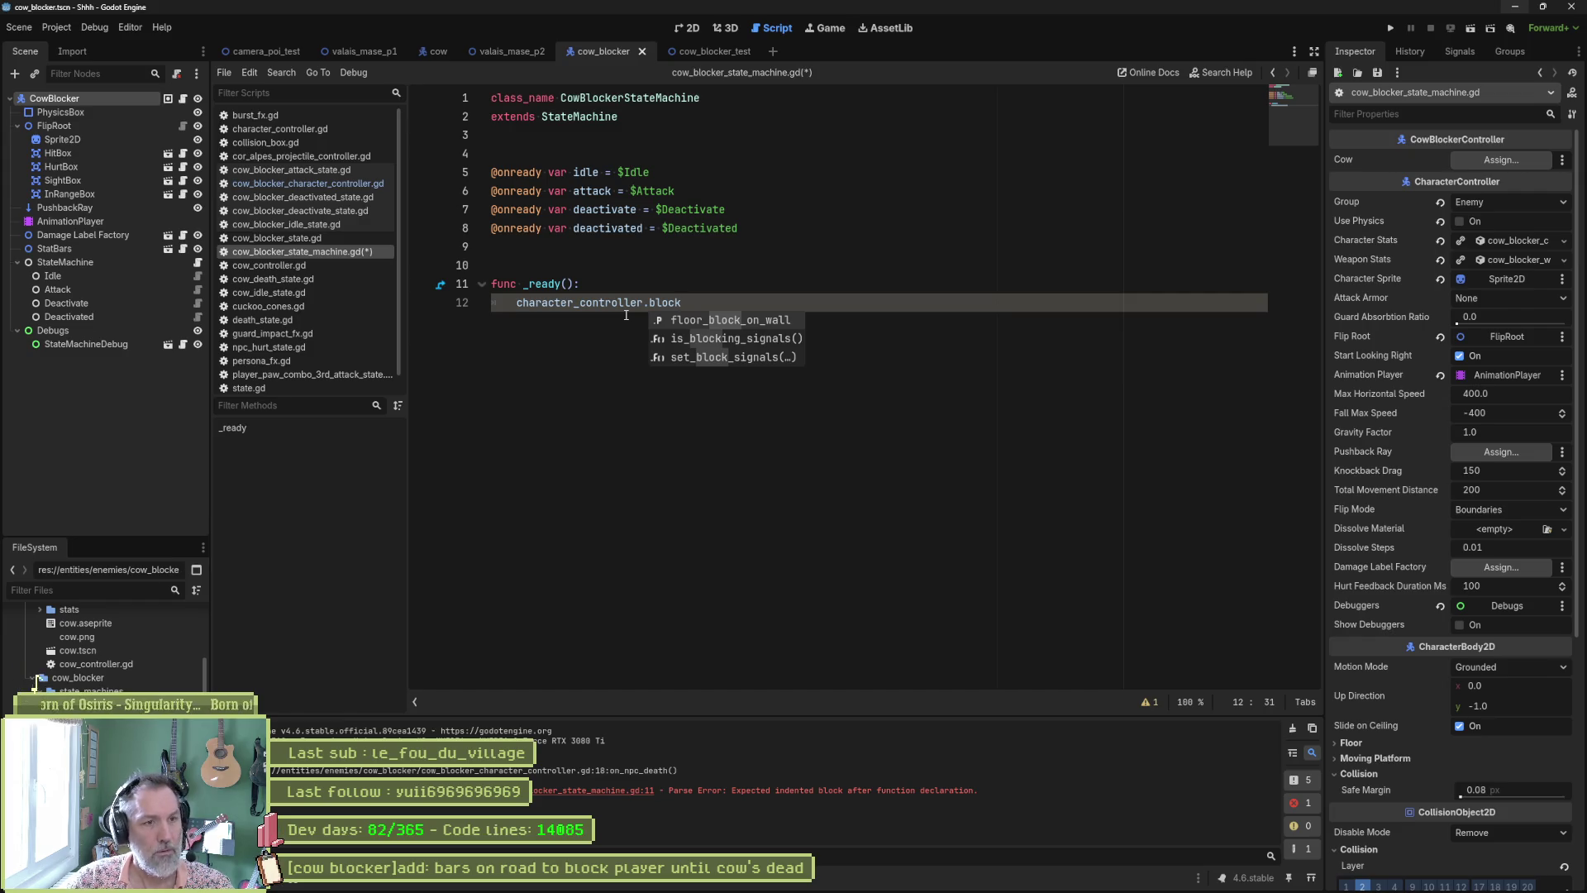
{"action": "key", "text": "Escape"}
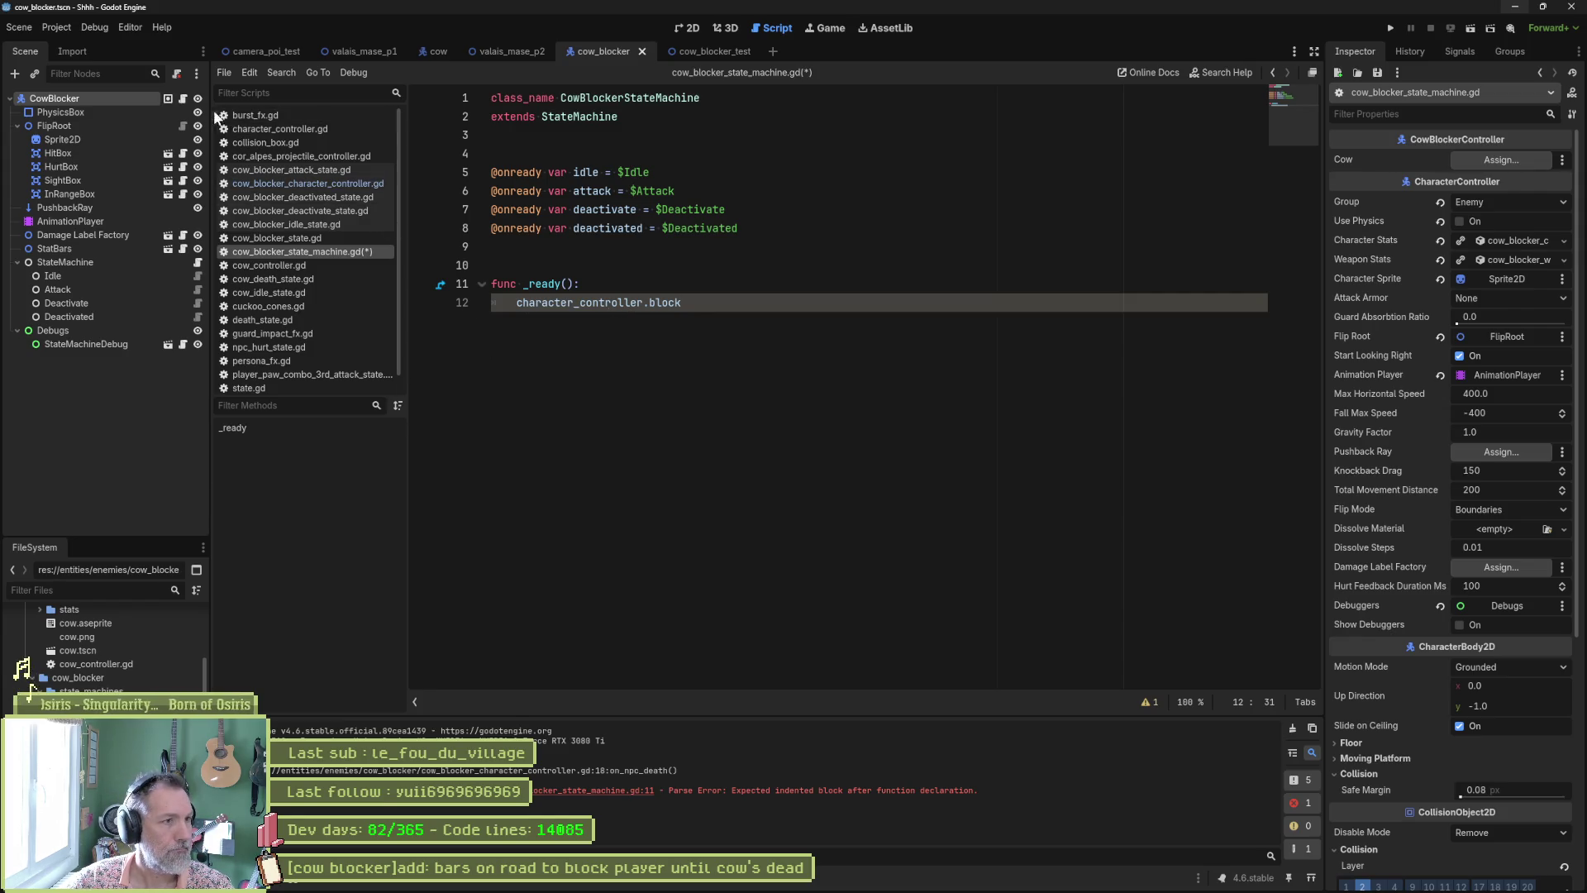
Step: Connect character_controller.deactivate_blocker to on_deactivate_blocker, checking the signal name in the controller
{"action": "left_click", "coordinate": [183, 99]}
{"action": "double_click", "coordinate": [600, 191]}
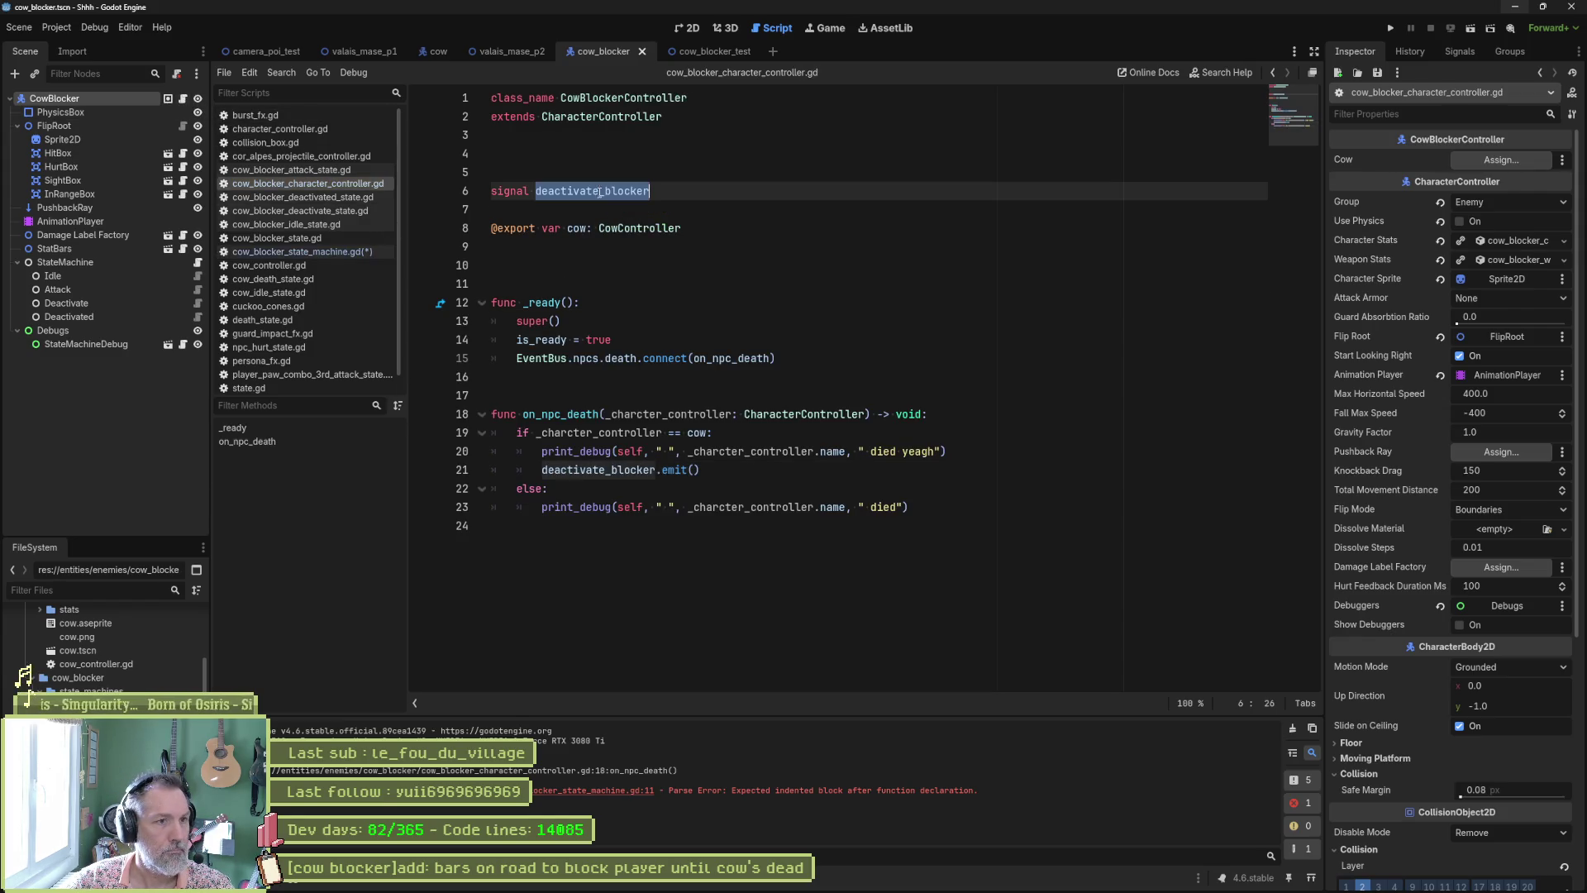
{"action": "key", "text": "alt+Left"}
{"action": "key", "text": "alt+Left"}
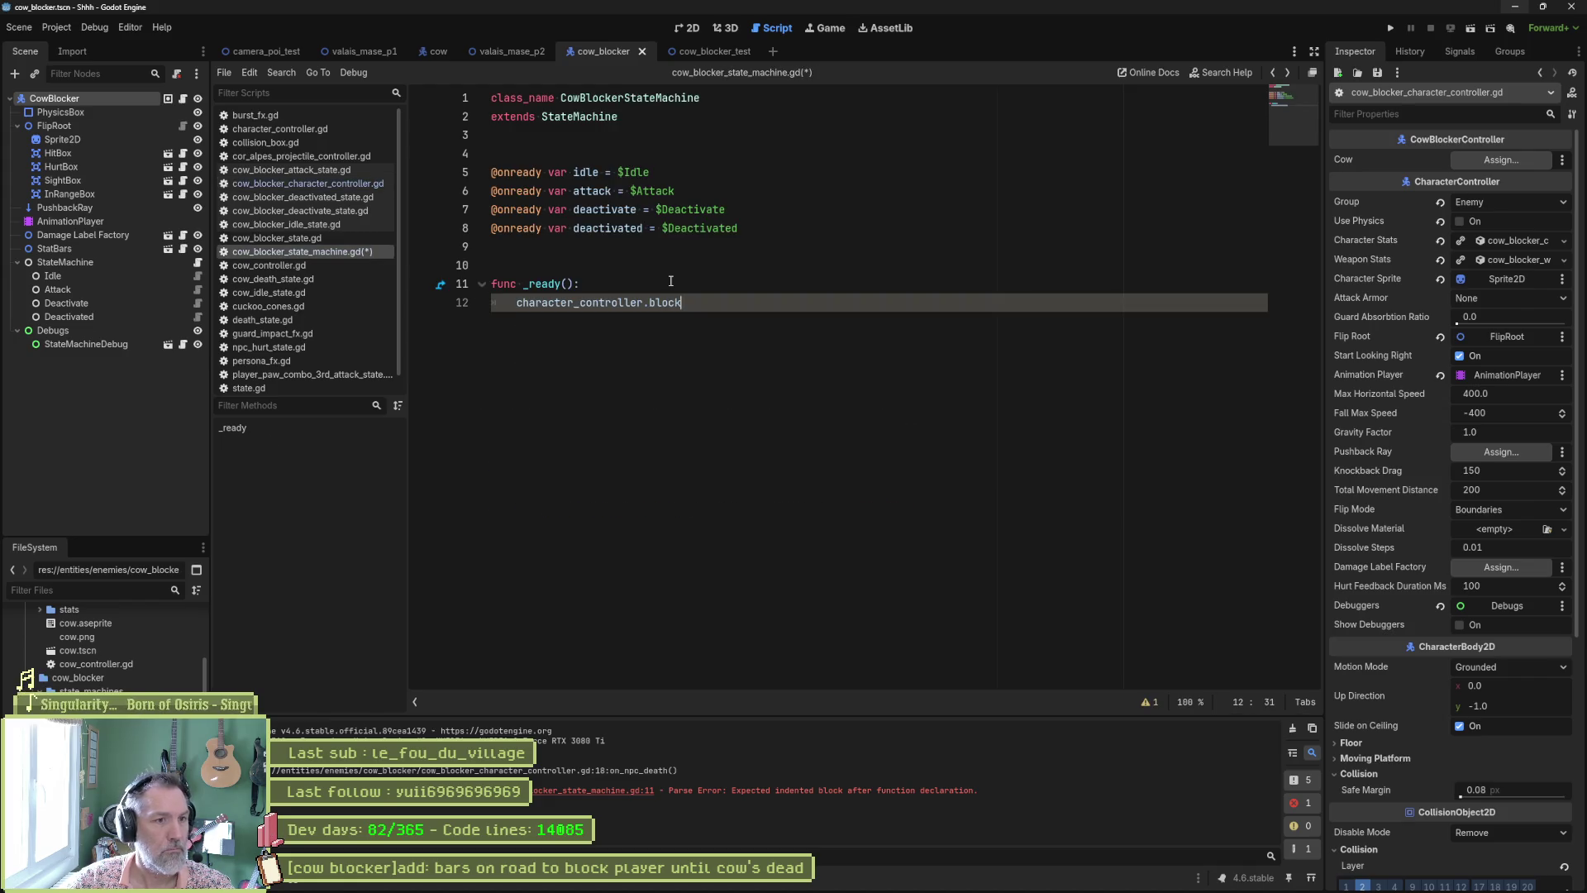
{"action": "key", "text": "Return"}
{"action": "type", "text": ".c"}
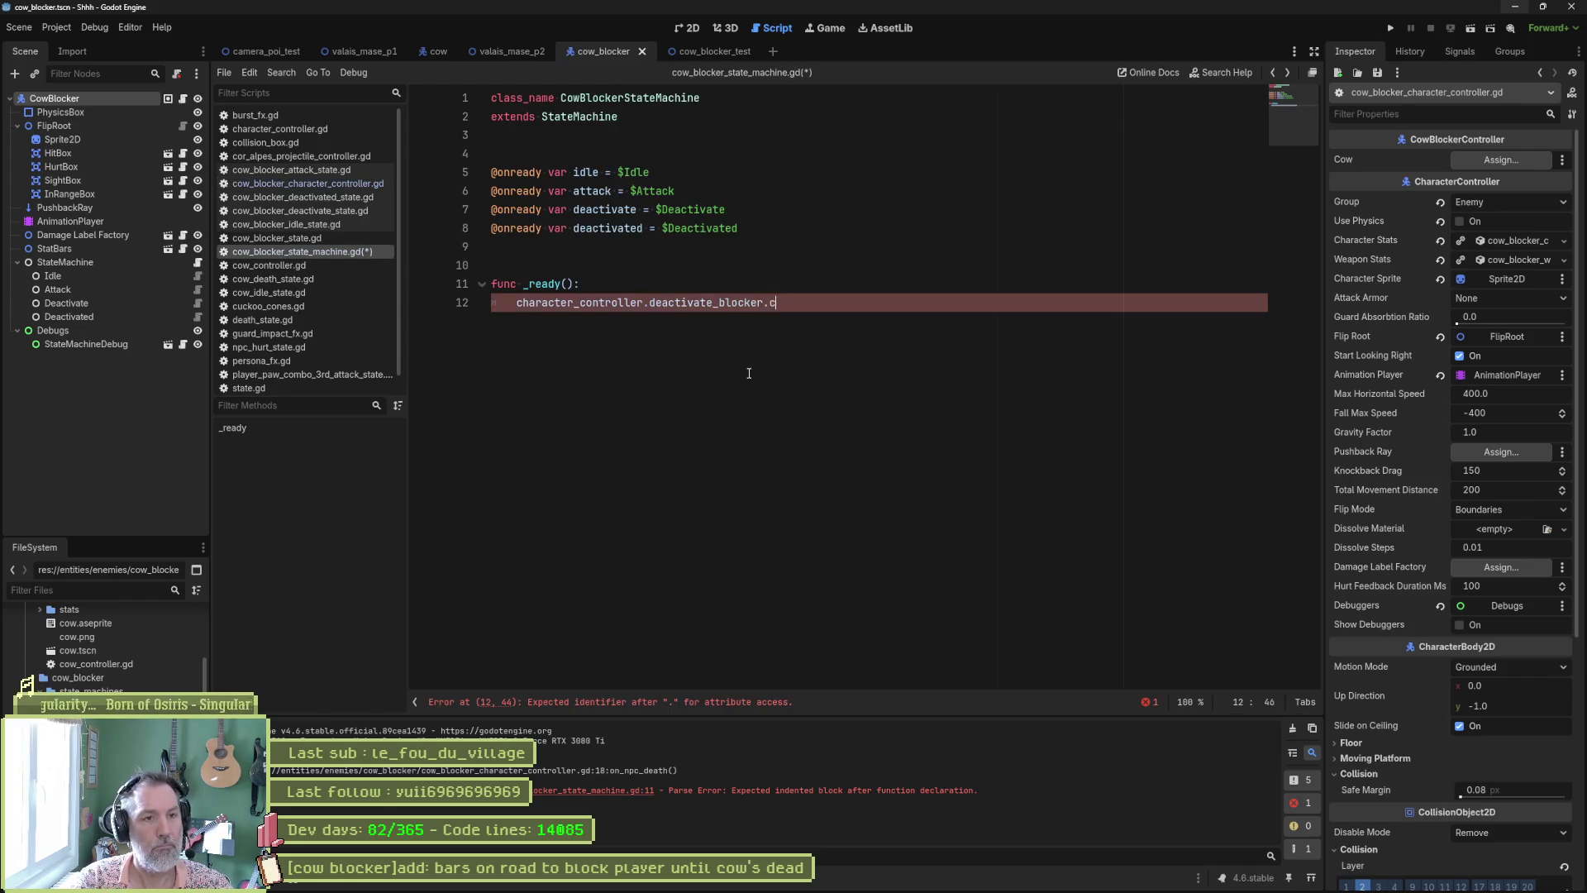
{"action": "type", "text": "onnect()"}
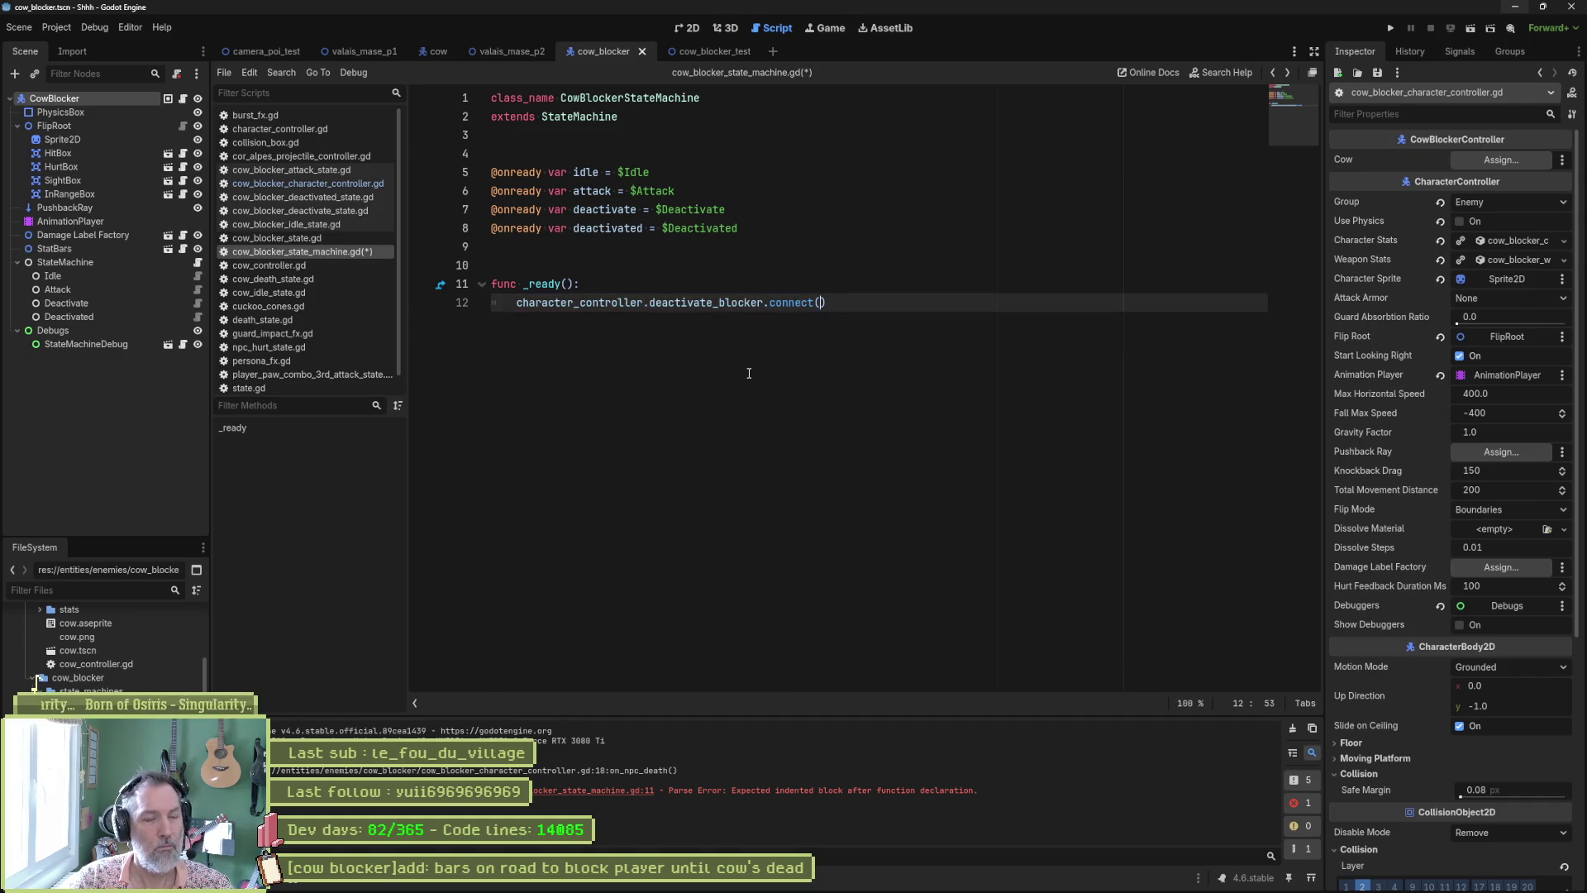
{"action": "type", "text": "on_"}
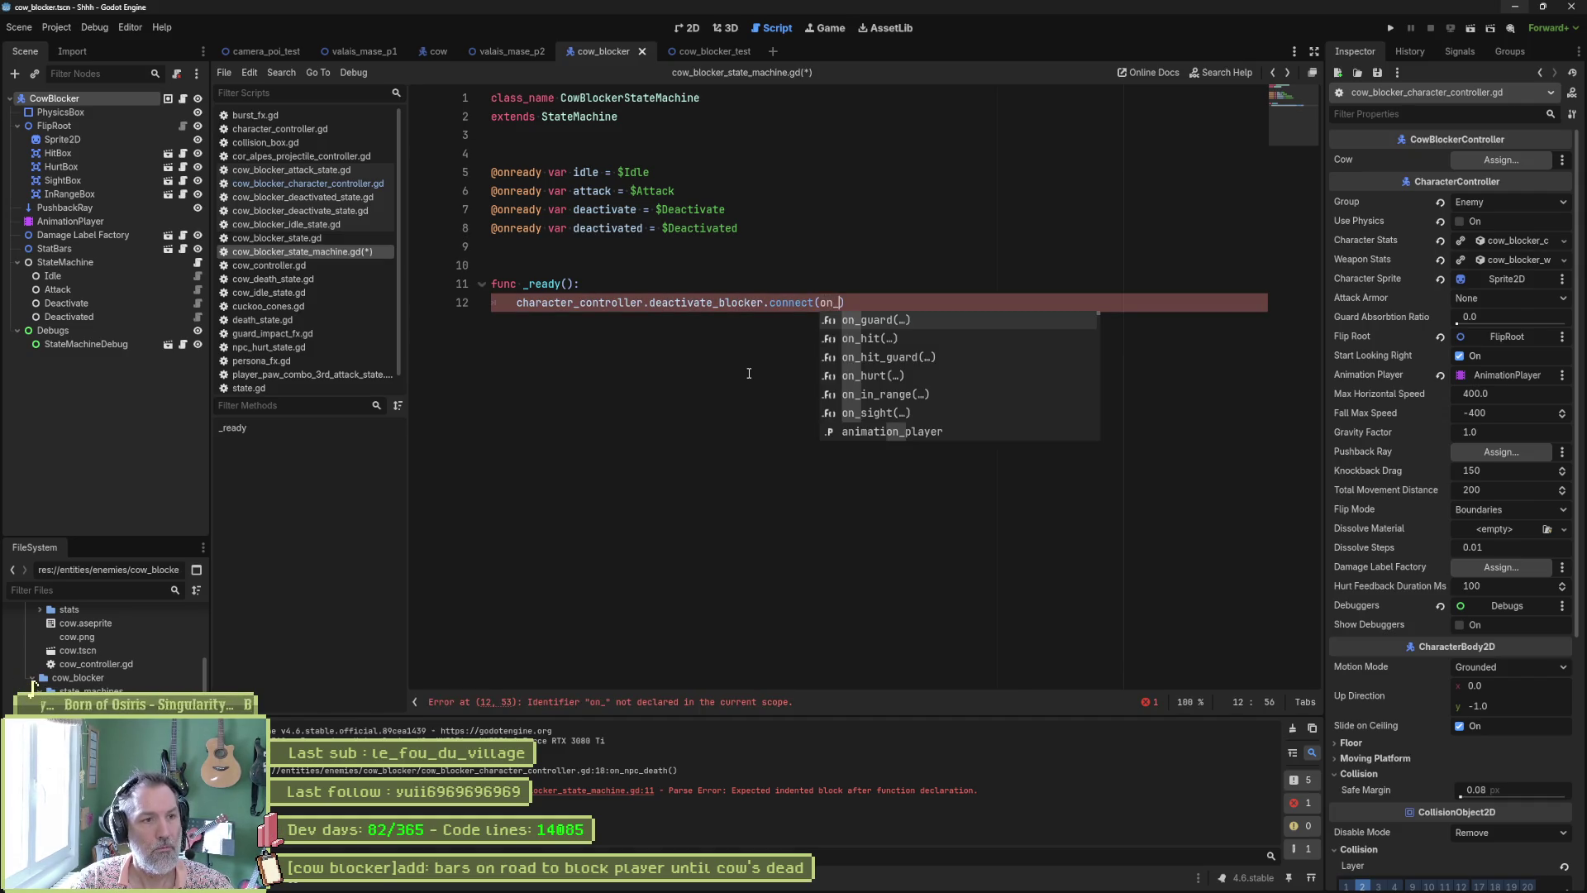
{"action": "type", "text": "deact"}
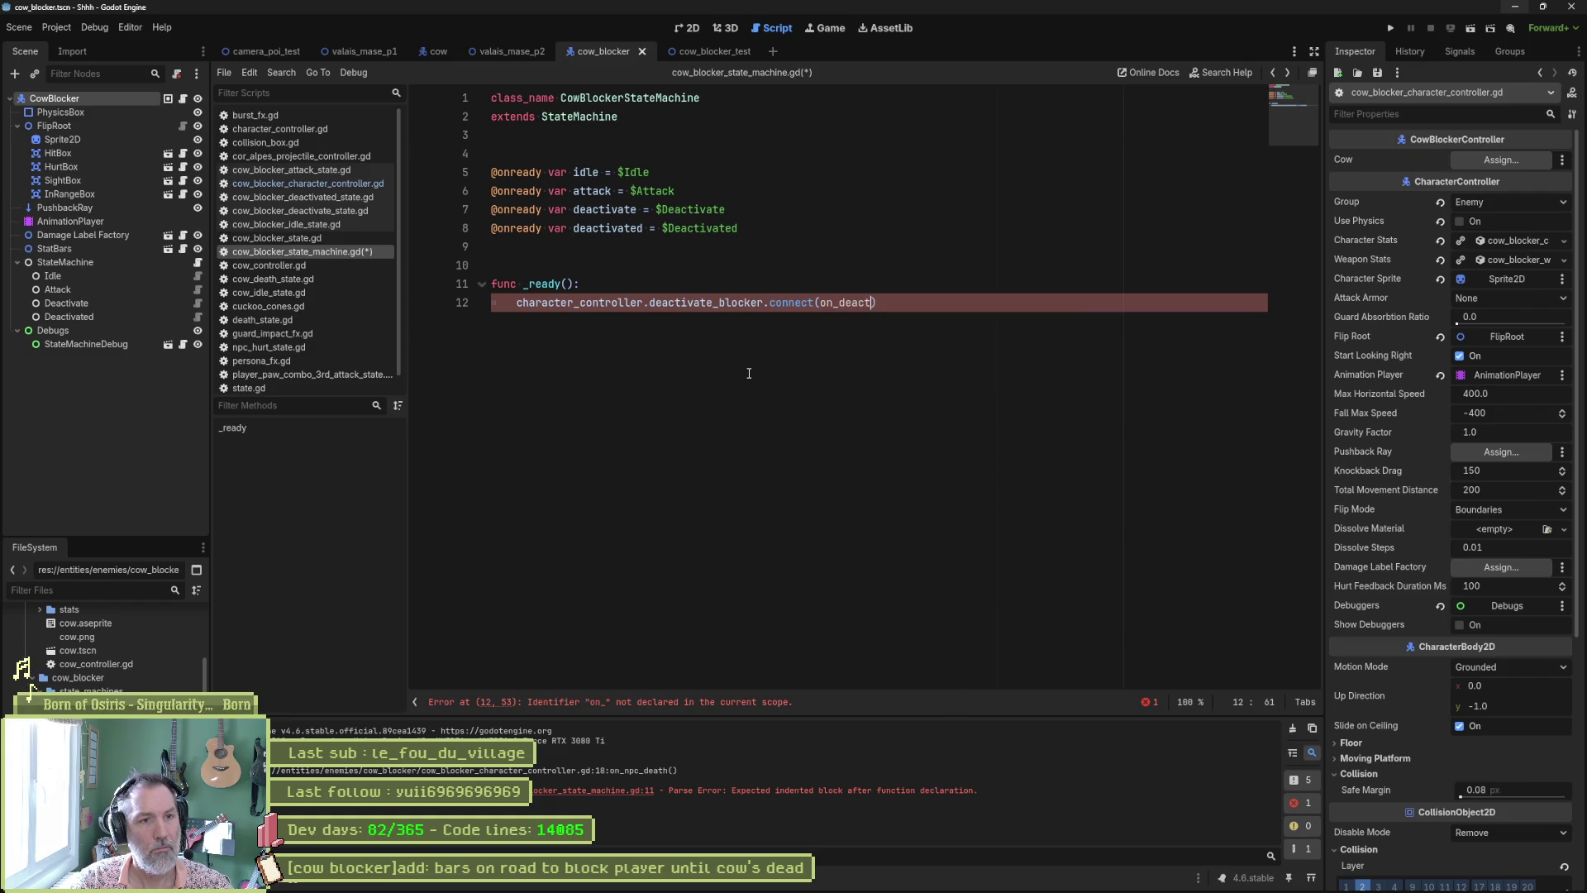
{"action": "type", "text": "te_bloc"}
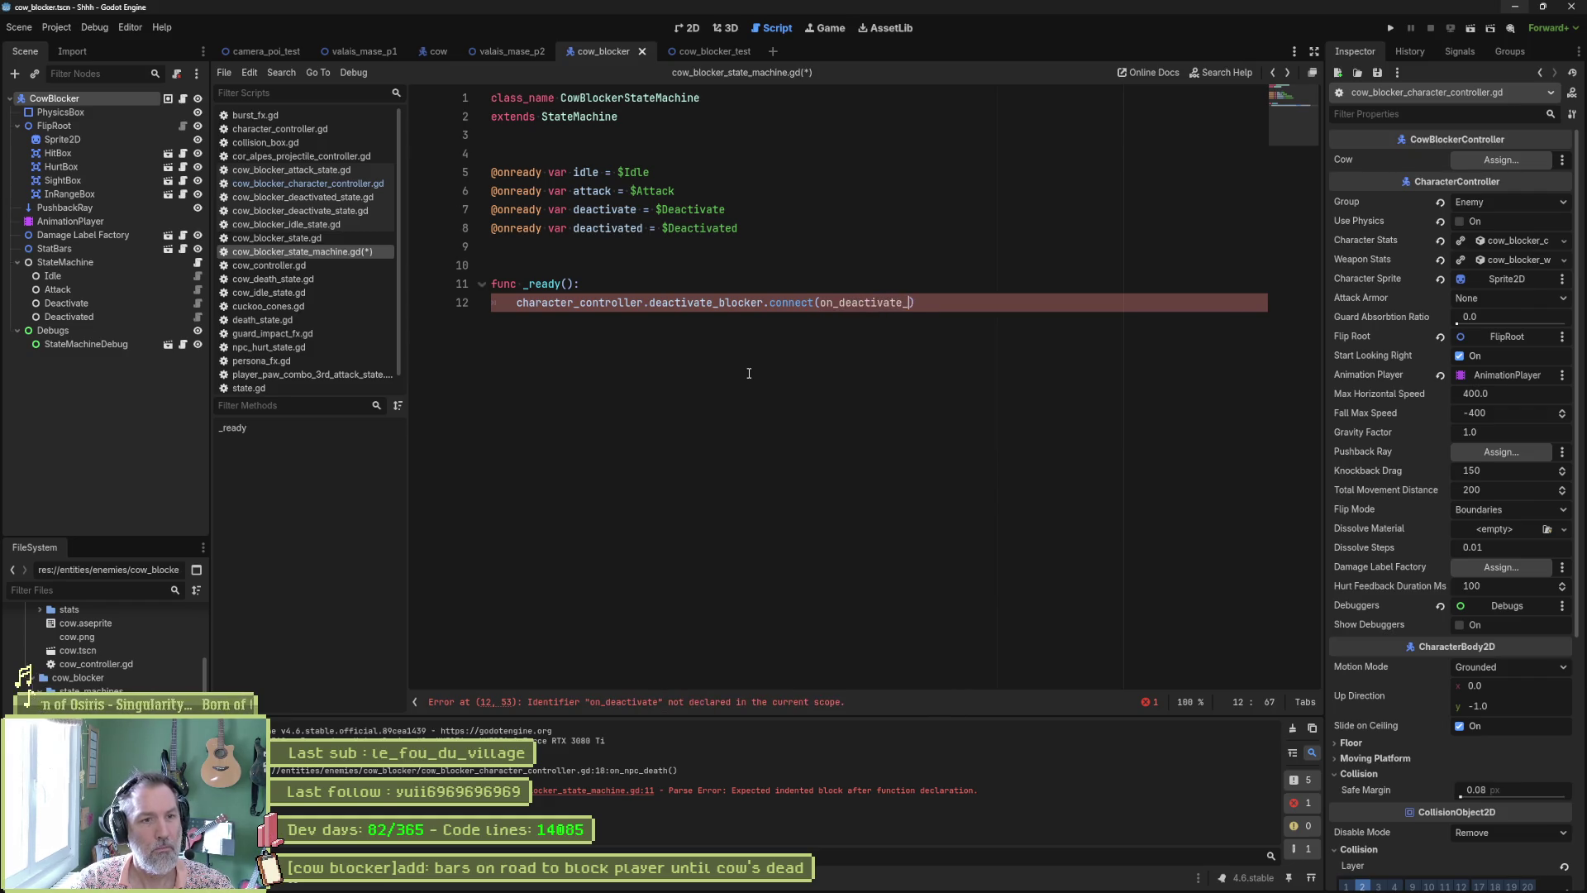
{"action": "type", "text": "ker"}
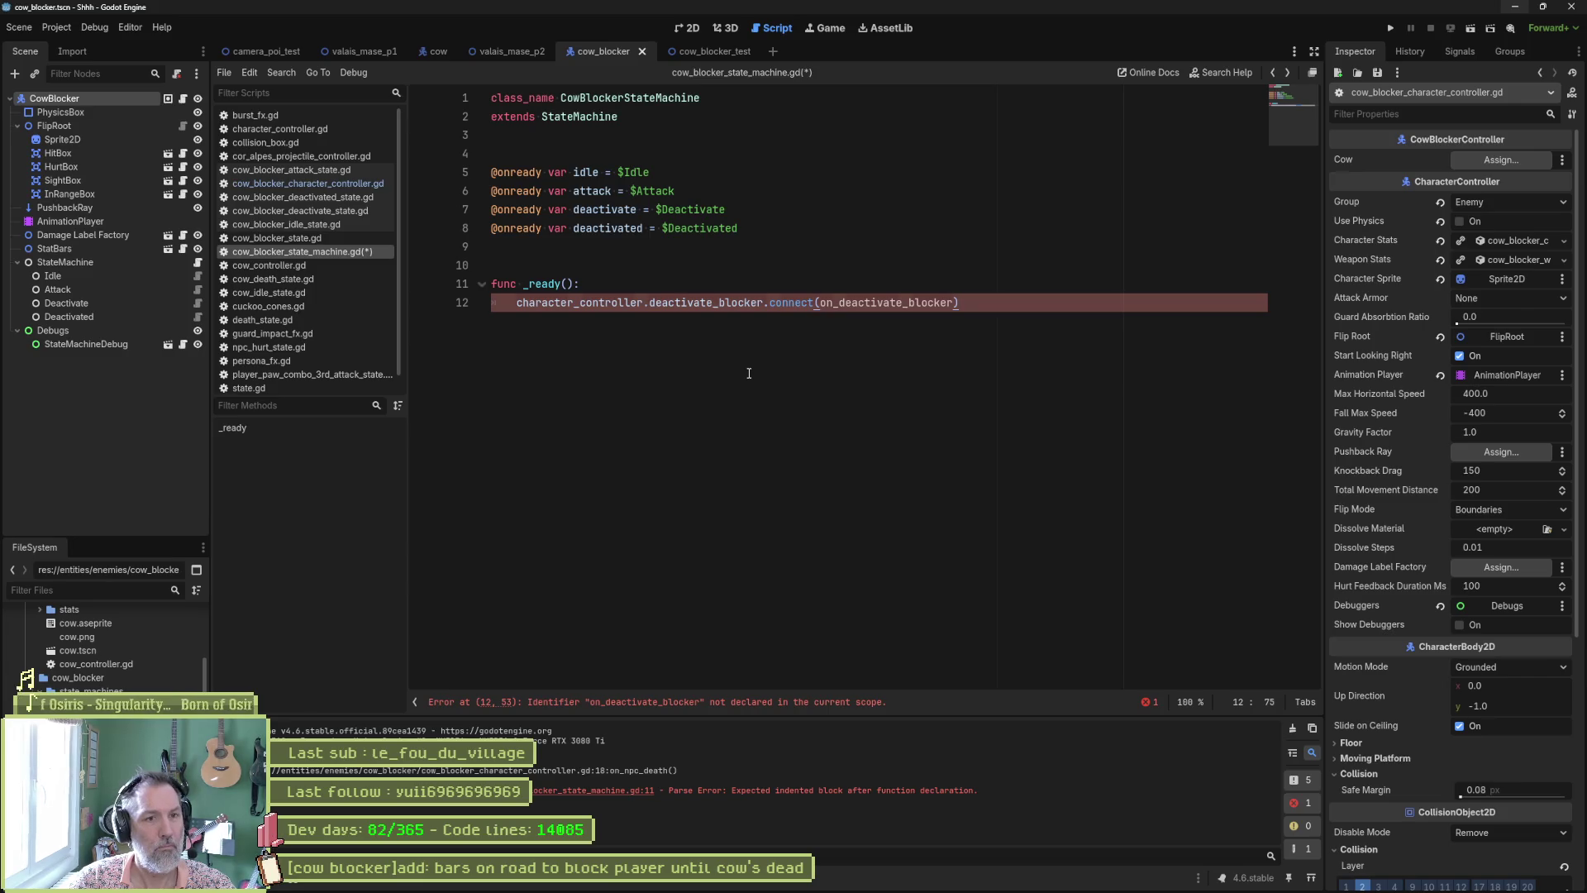
{"action": "key", "text": "End"}
Step: Declare the func on_deactivate_blocker() -> void: handler below the connect call
{"action": "key", "text": "Return"}
{"action": "key", "text": "Return"}
{"action": "key", "text": "Return"}
{"action": "key", "text": "BackSpace"}
{"action": "type", "text": "func "}
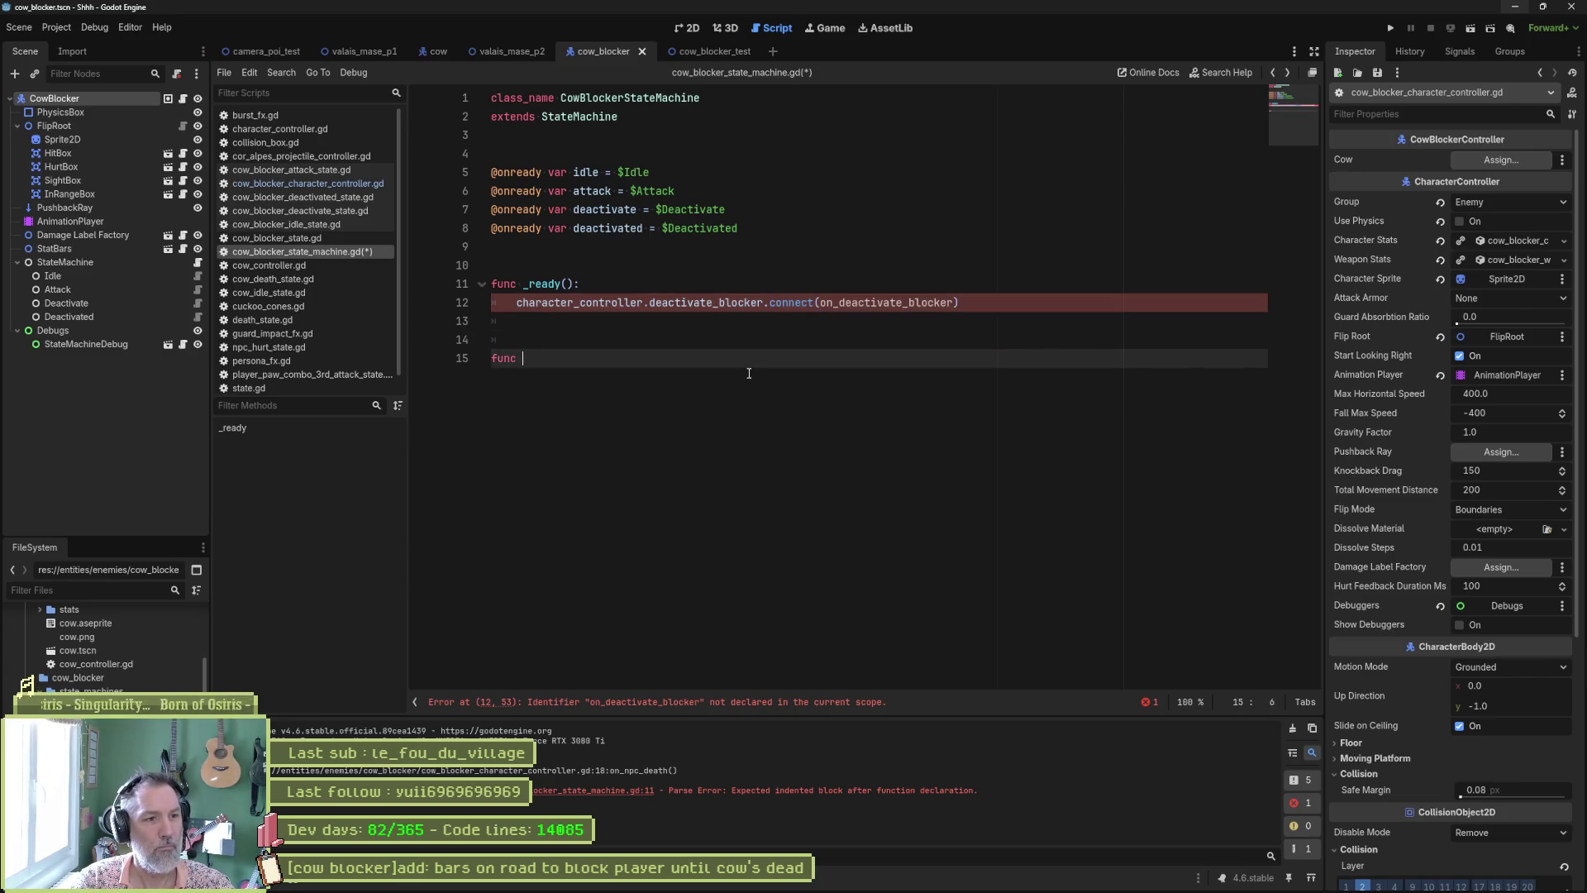
{"action": "type", "text": "on_deactivate_blocker() -> void:"}
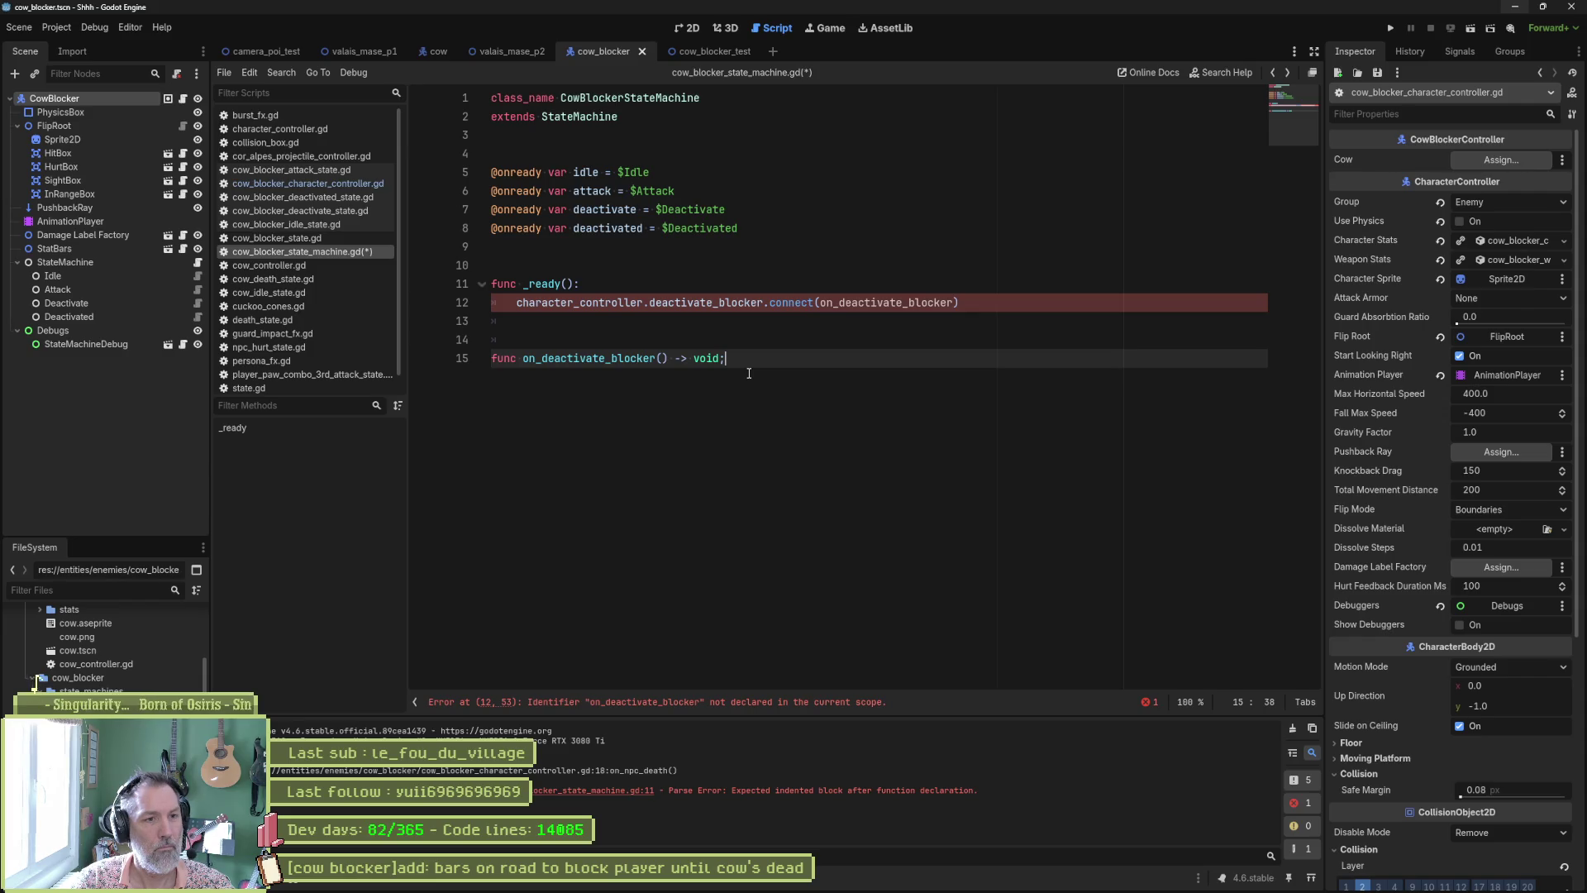
{"action": "key", "text": "Return"}
{"action": "type", "text": "print_debug()"}
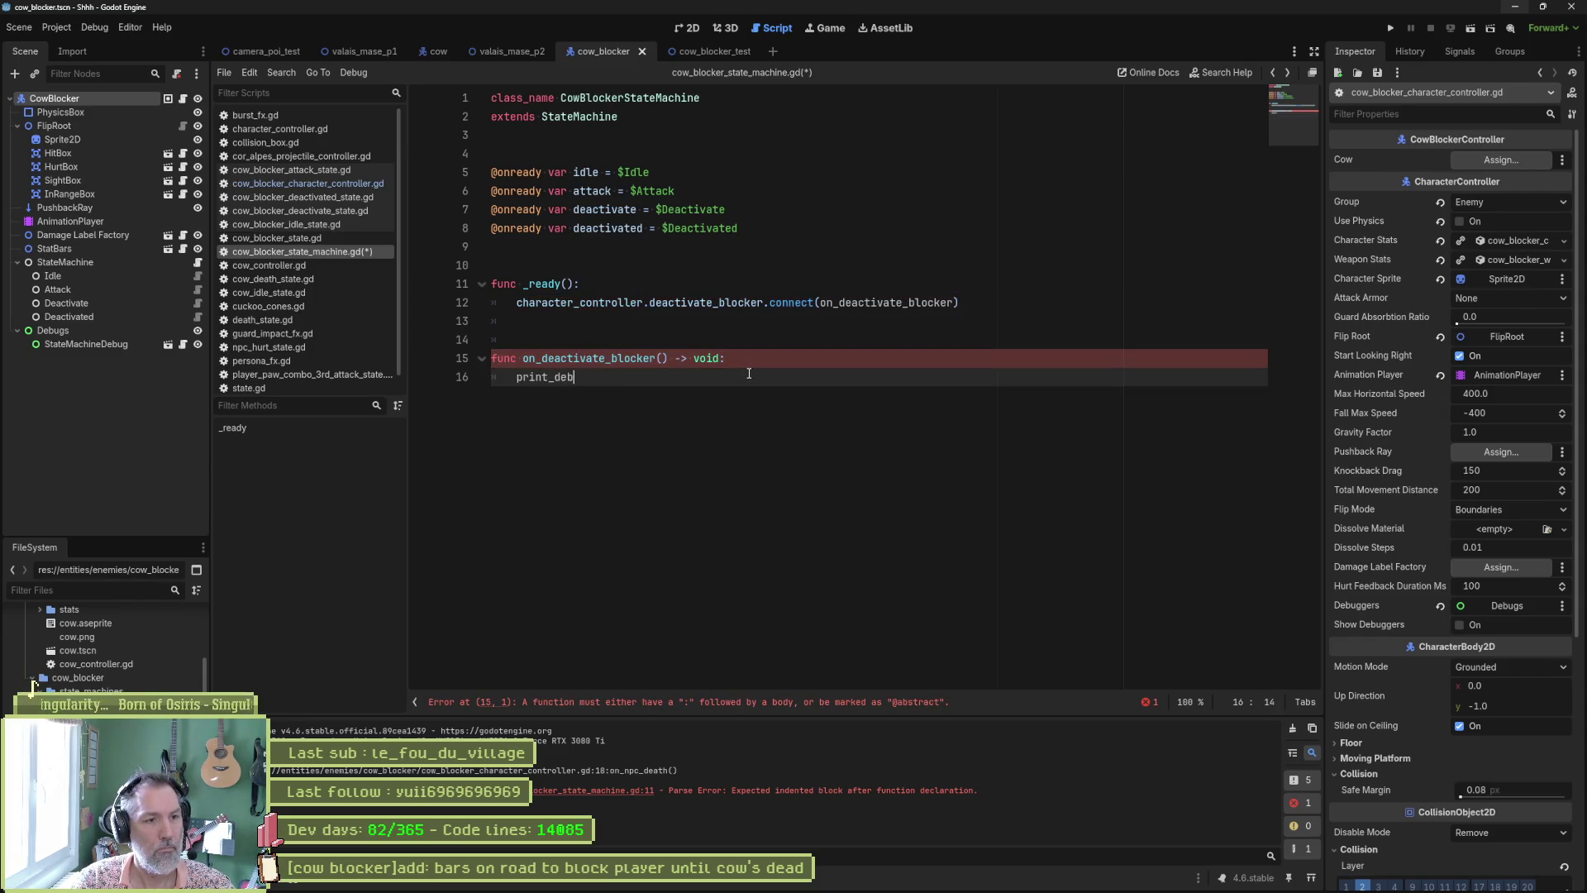
{"action": "key", "text": "ctrl+z"}
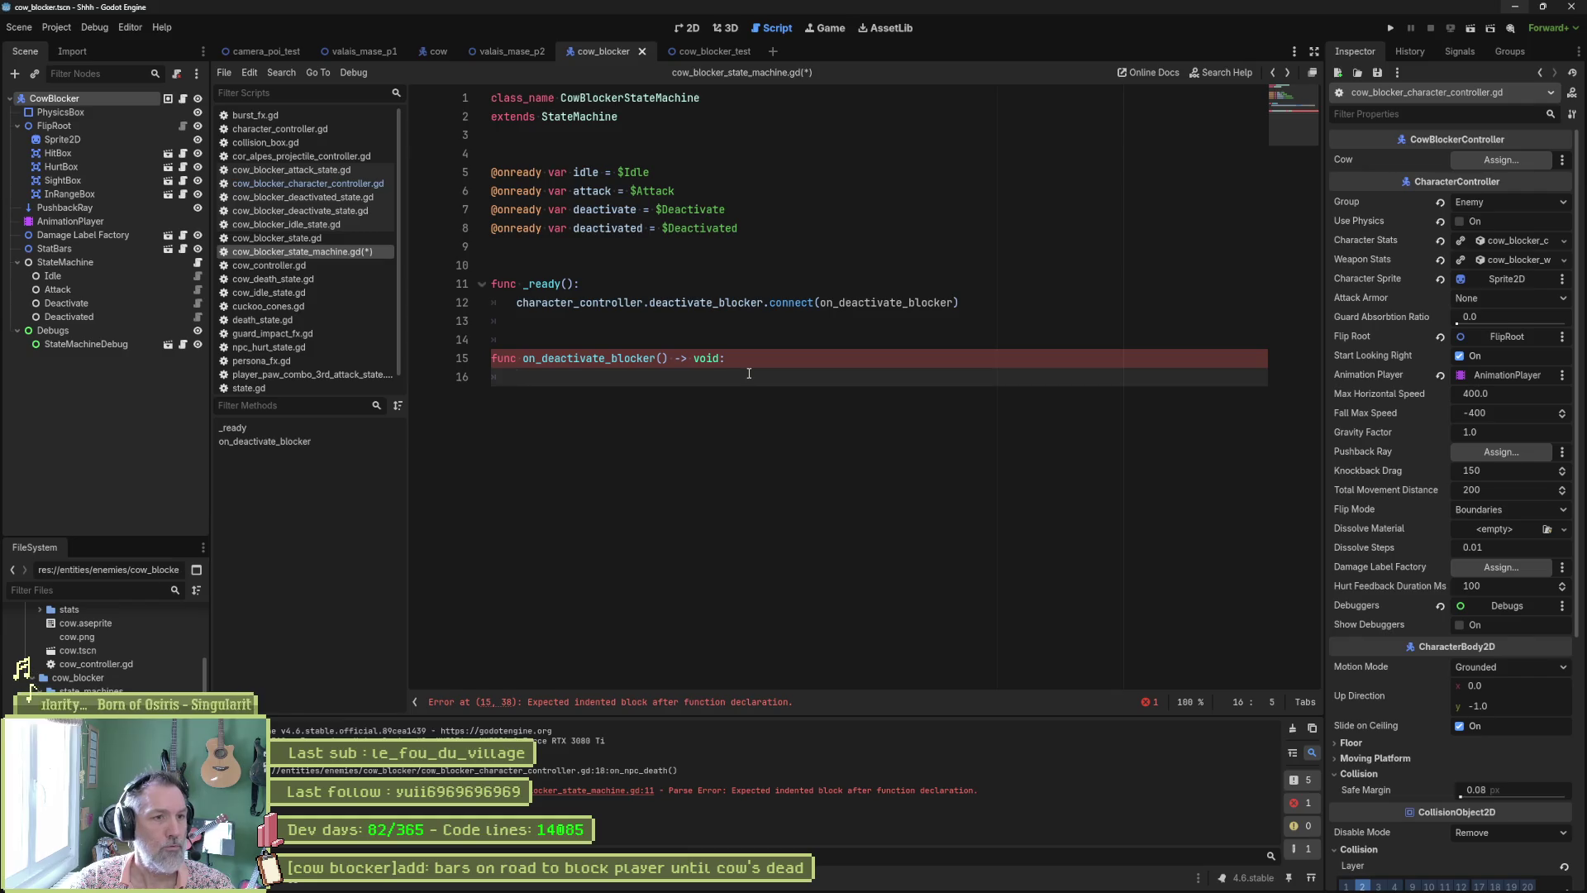
Step: Give the handler a switch_state(state) call, browsing the suggested state names
{"action": "type", "text": "sw"}
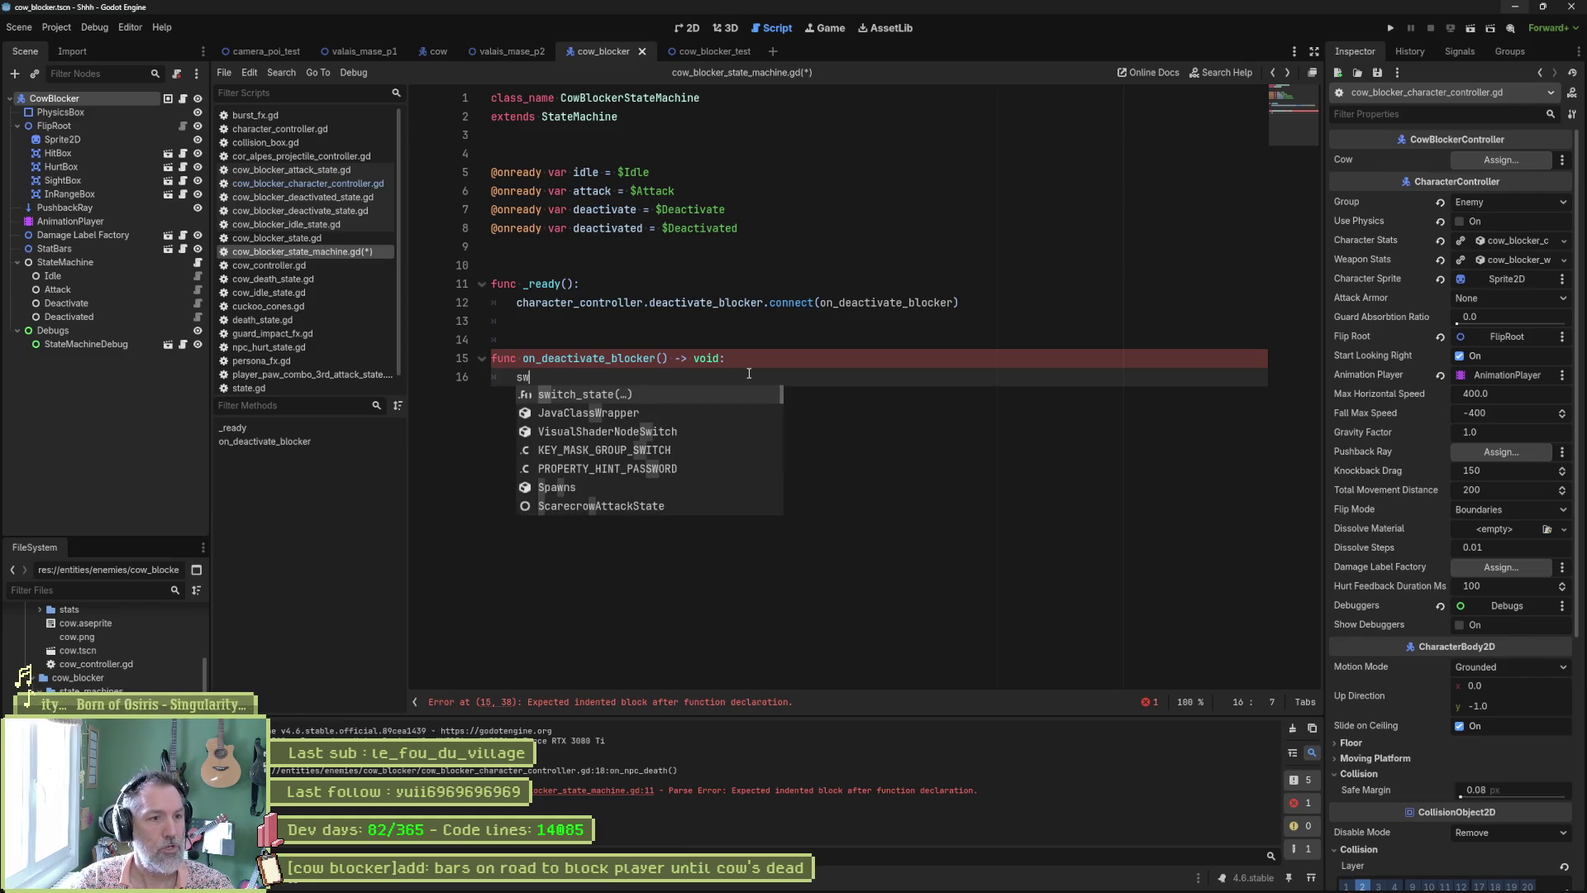
{"action": "key", "text": "Return"}
{"action": "type", "text": "st"}
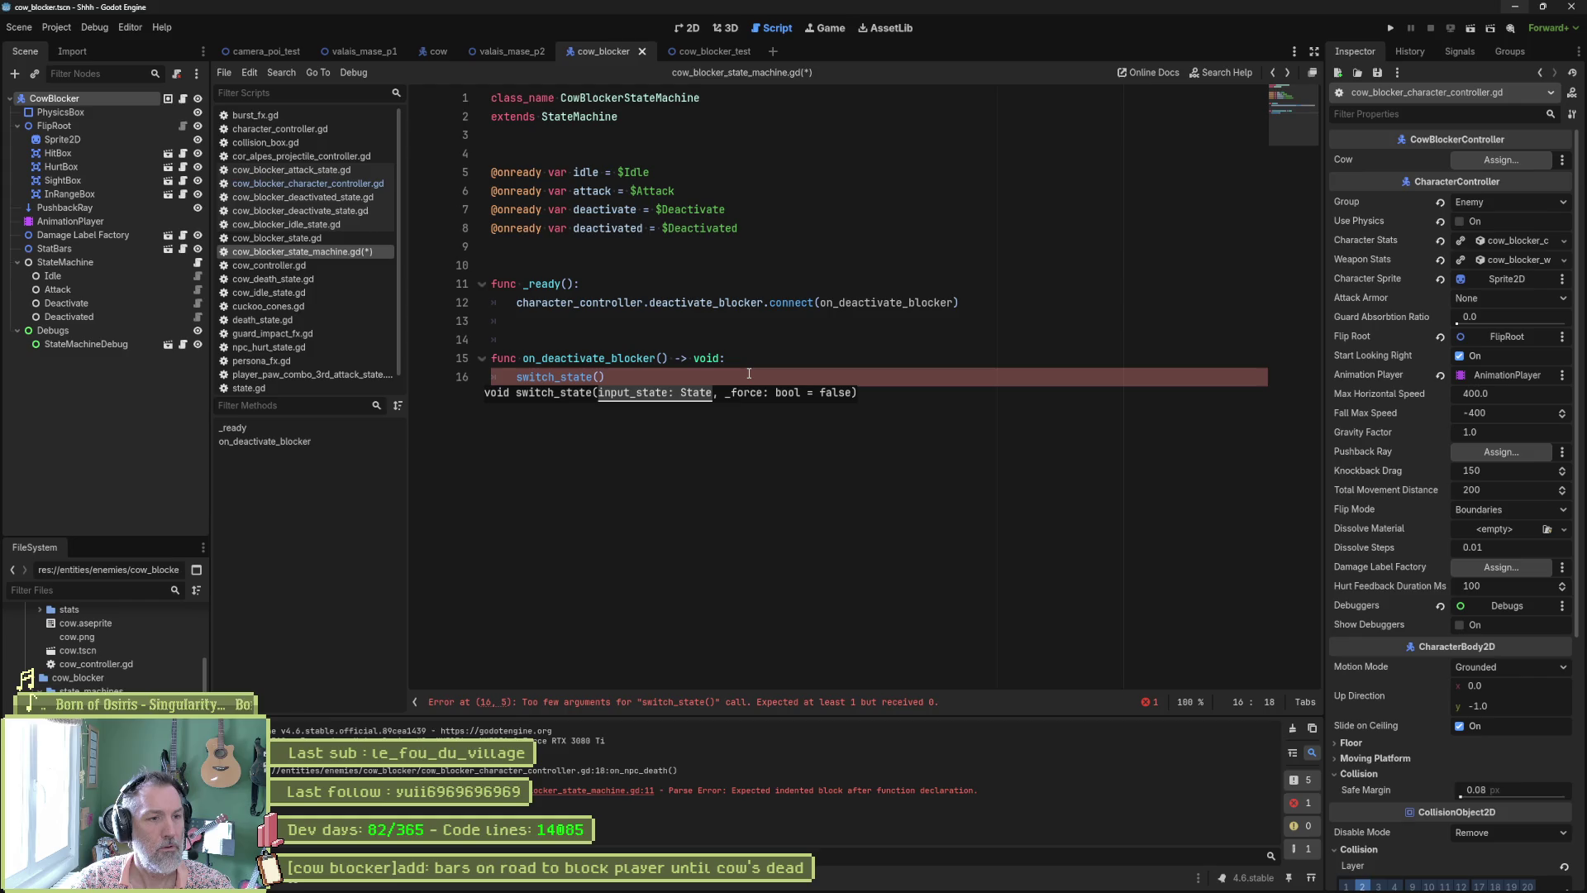
{"action": "type", "text": "ate"}
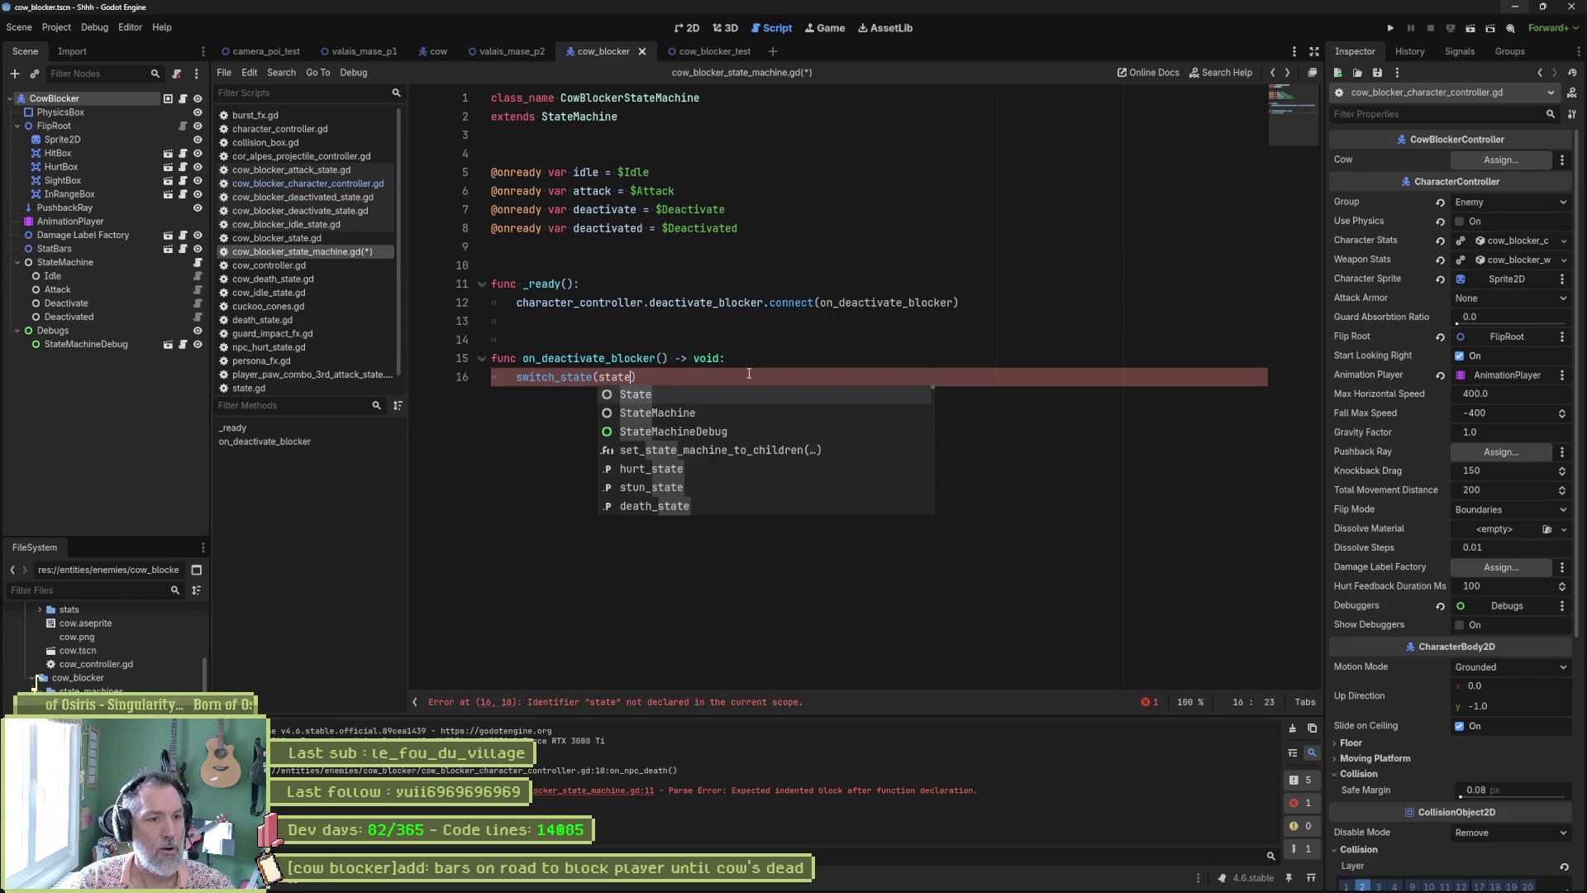
{"action": "key", "text": "Down"}
{"action": "key", "text": "Down"}
{"action": "key", "text": "Down"}
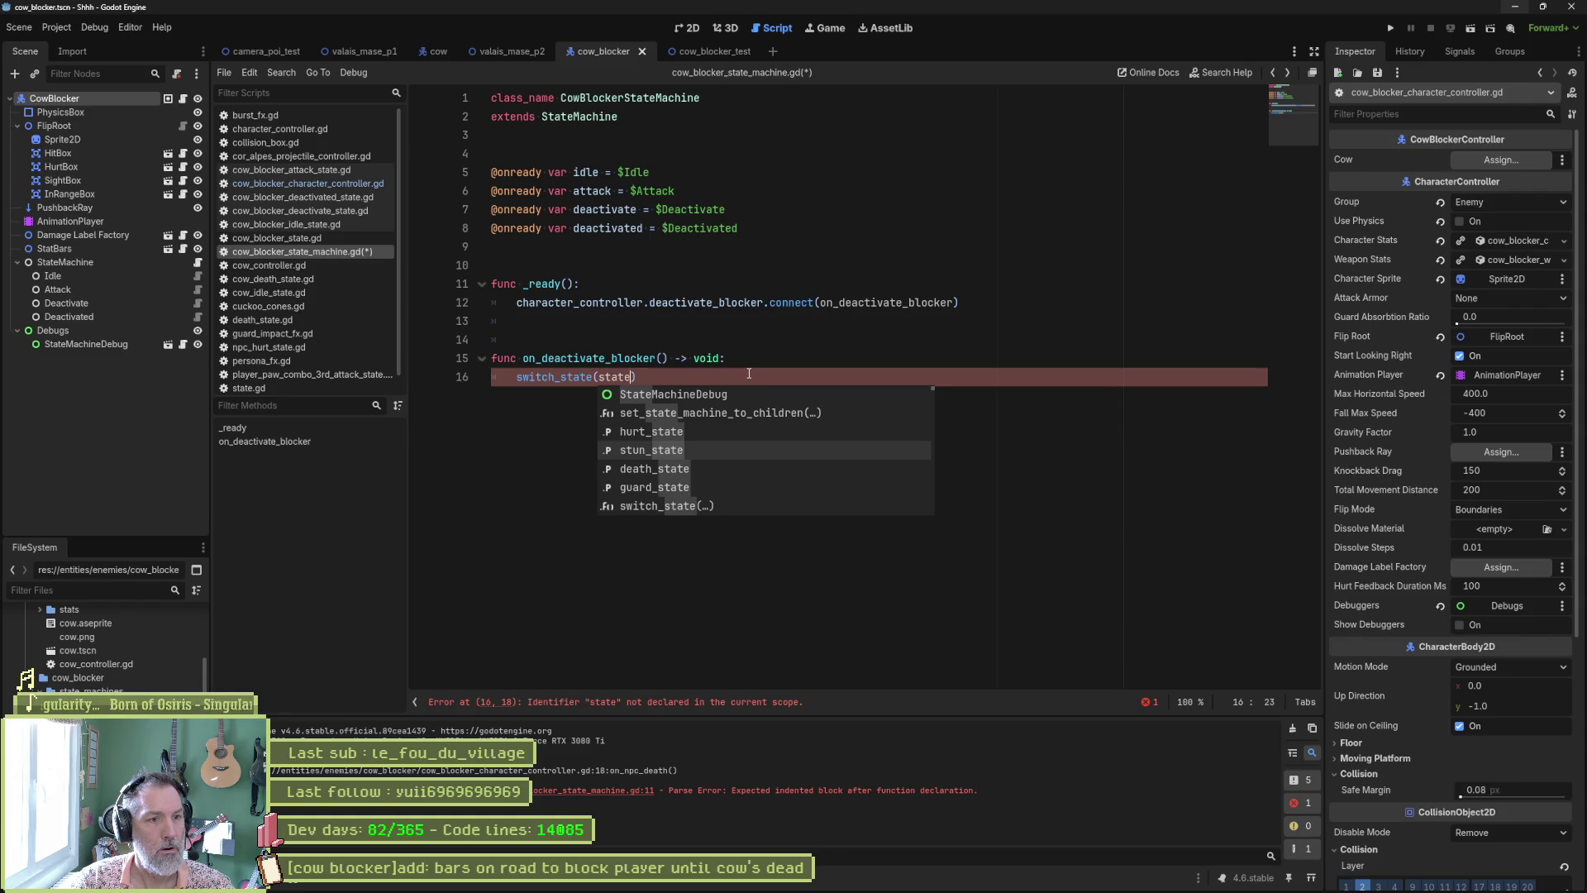
{"action": "key", "text": "Down"}
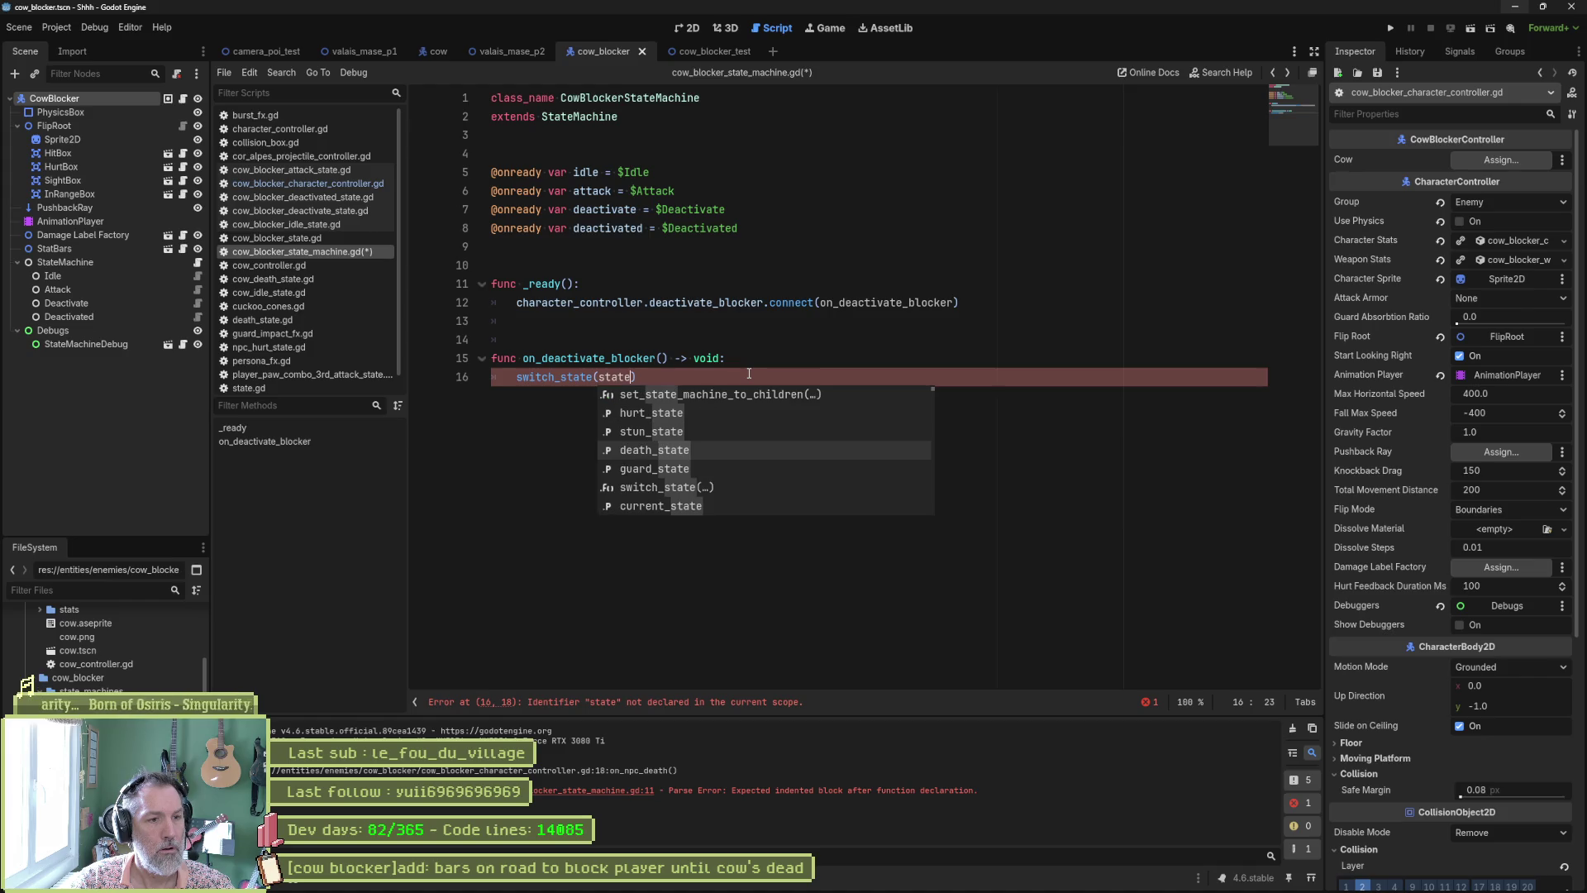
{"action": "key", "text": "Down"}
{"action": "key", "text": "Down"}
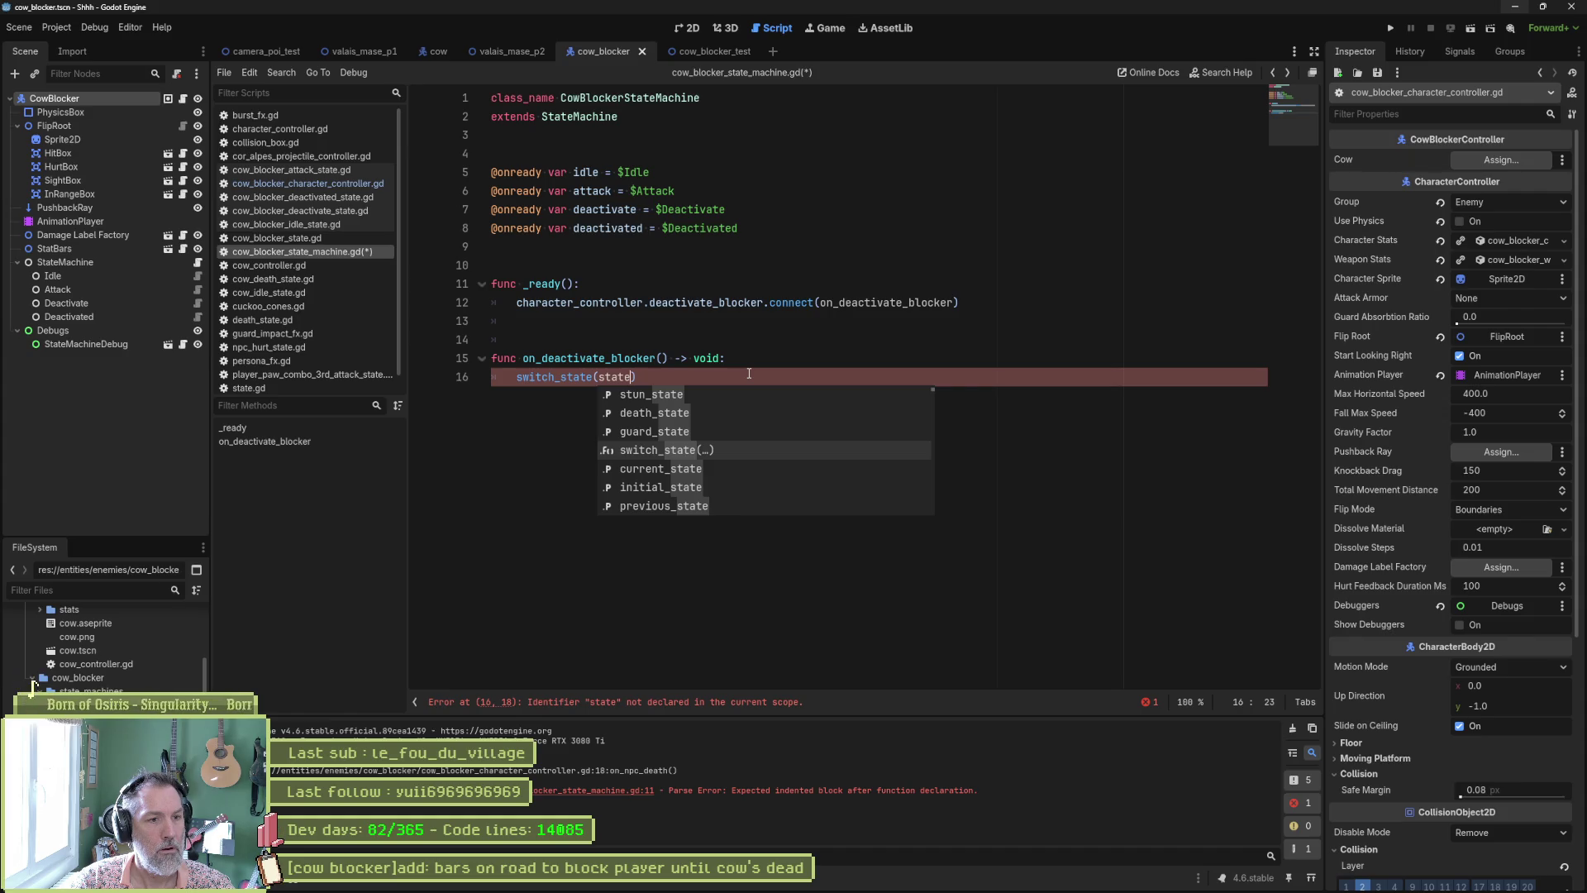
{"action": "key", "text": "Down"}
{"action": "key", "text": "Down"}
{"action": "key", "text": "Down"}
{"action": "key", "text": "Down"}
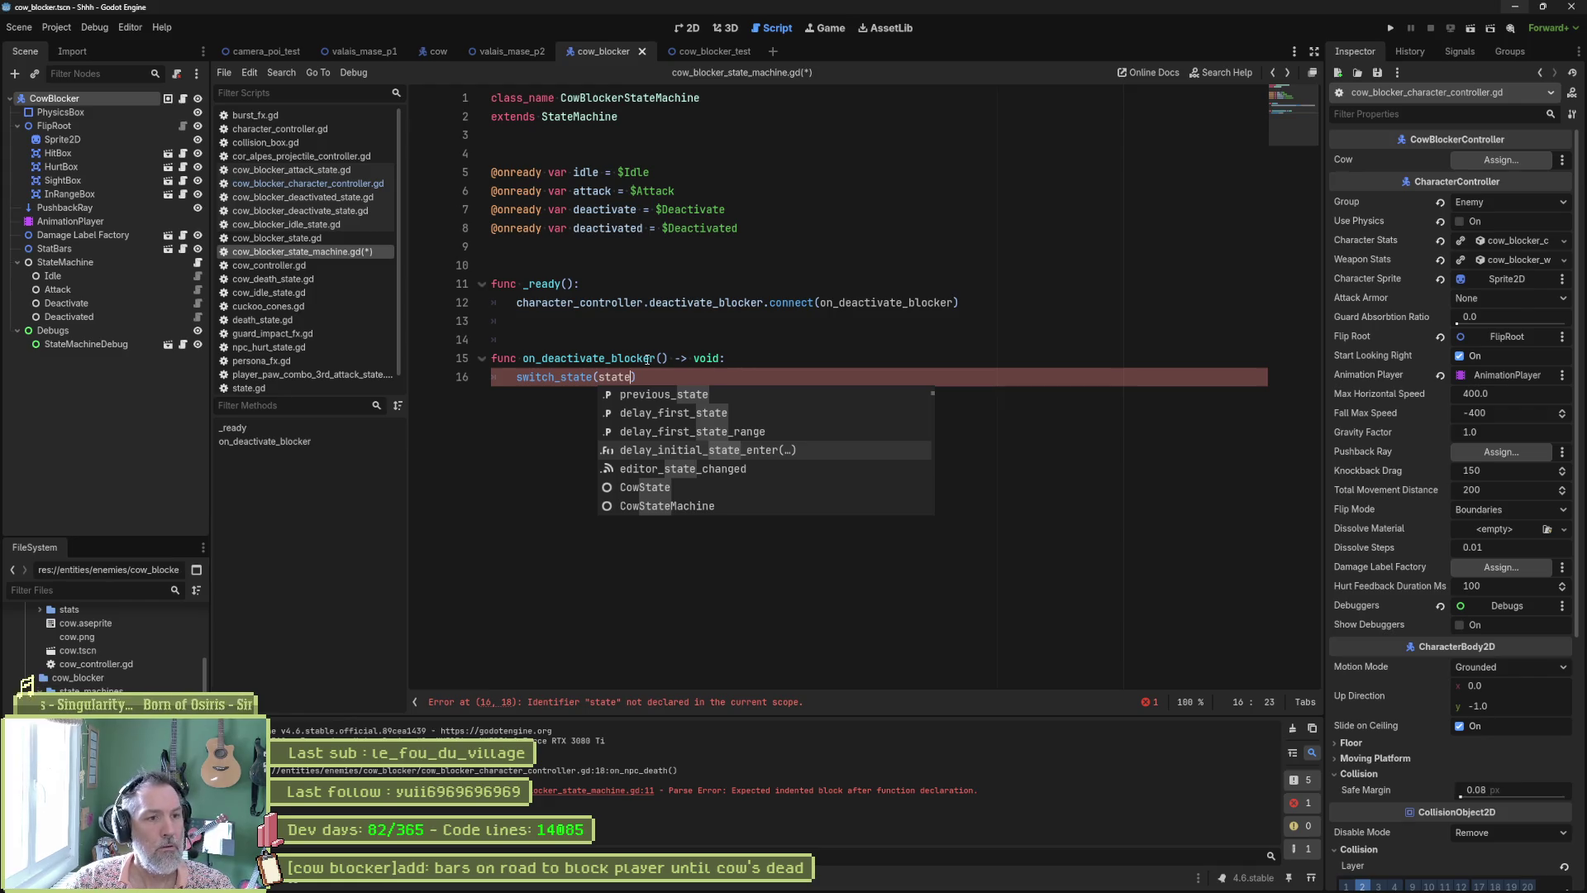
{"action": "left_click", "coordinate": [571, 360]}
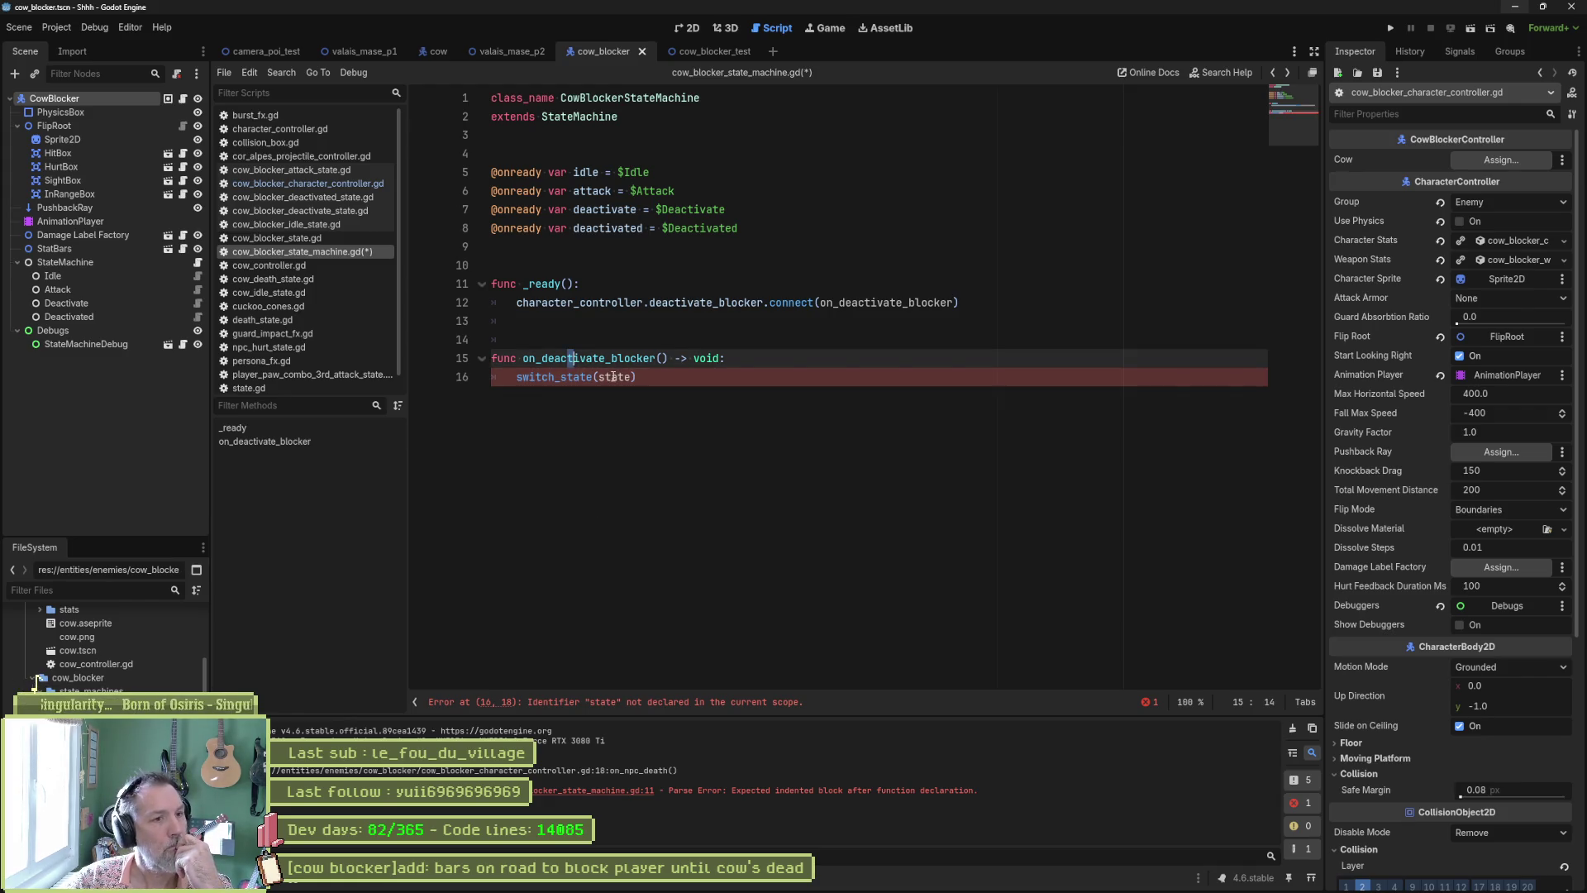
Step: Try and remove a current_state.switch_state prefix, then view switch_state's definition in state_machine.gd
{"action": "left_click", "coordinate": [545, 377]}
{"action": "key", "text": "Home"}
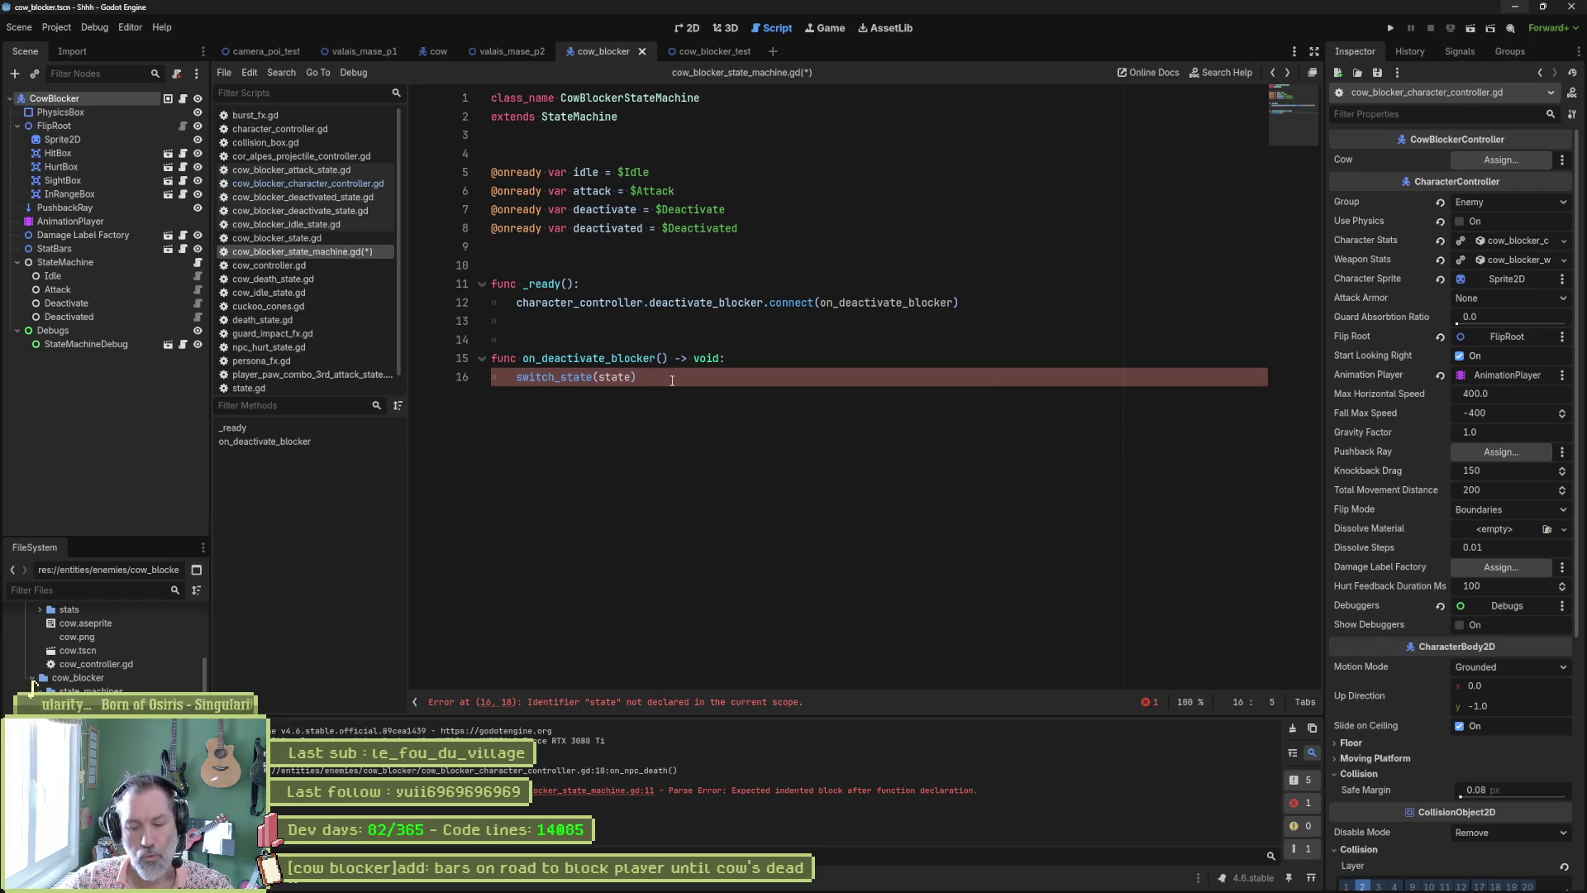
{"action": "type", "text": "c"}
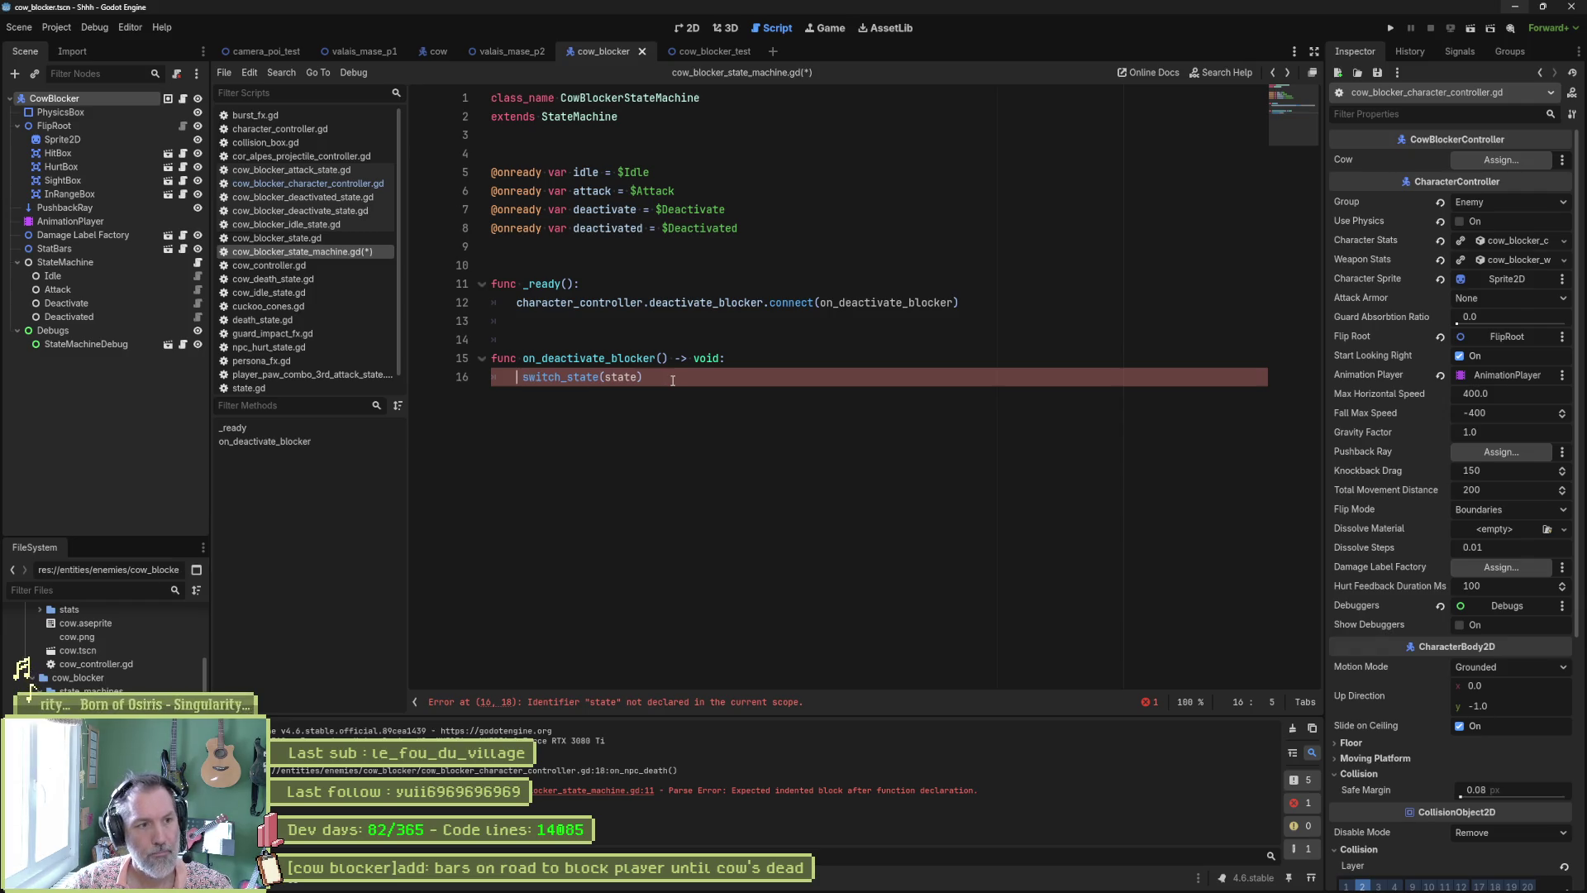
{"action": "type", "text": "urrent_state.sw"}
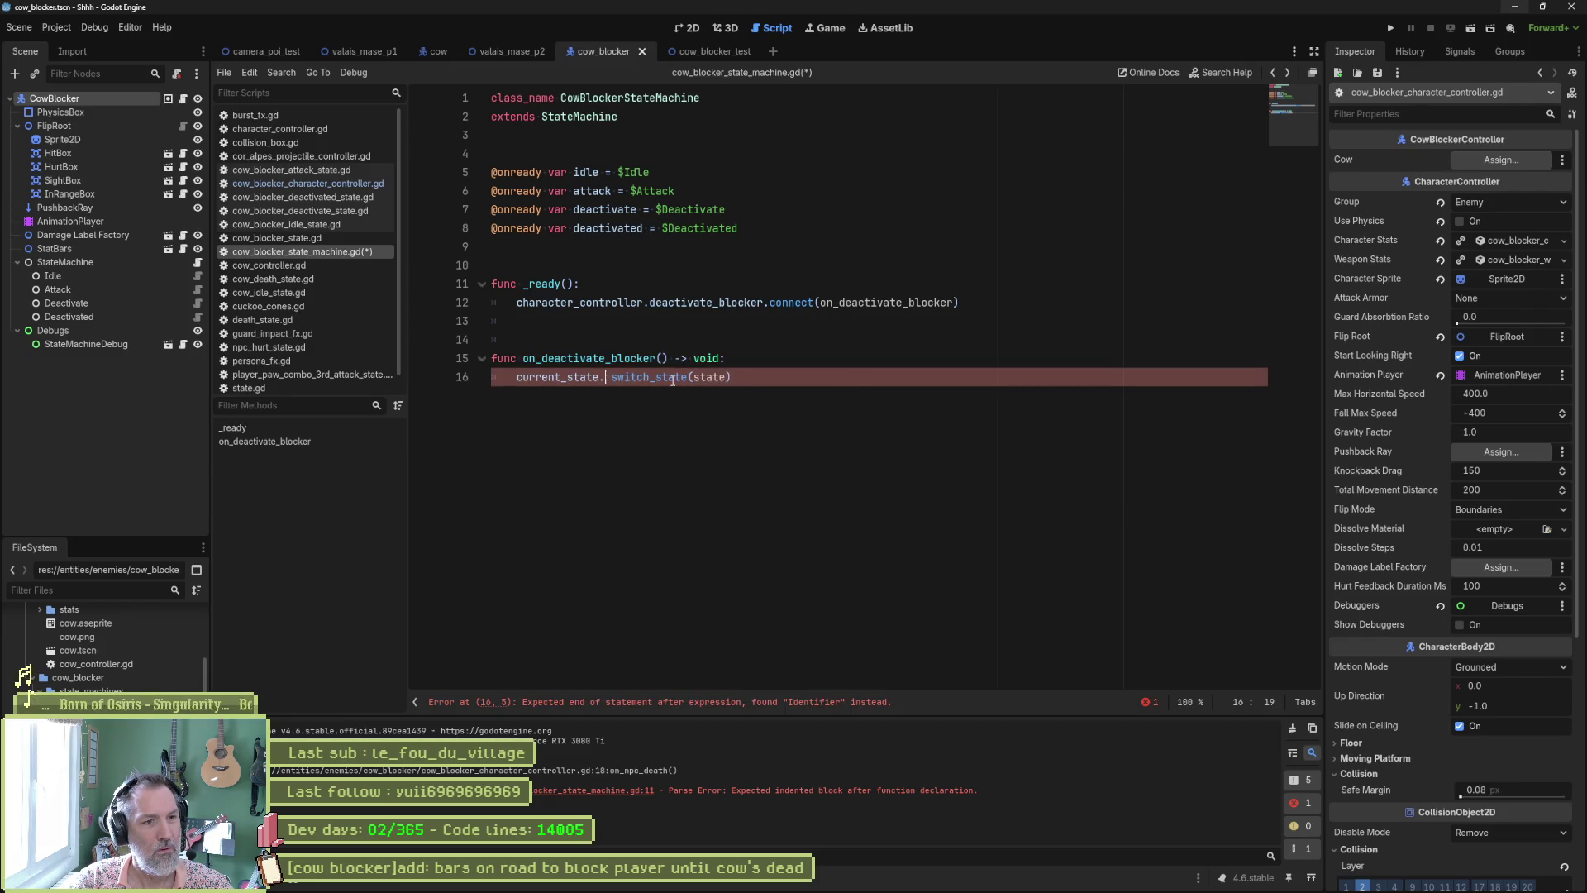
{"action": "key", "text": "Return"}
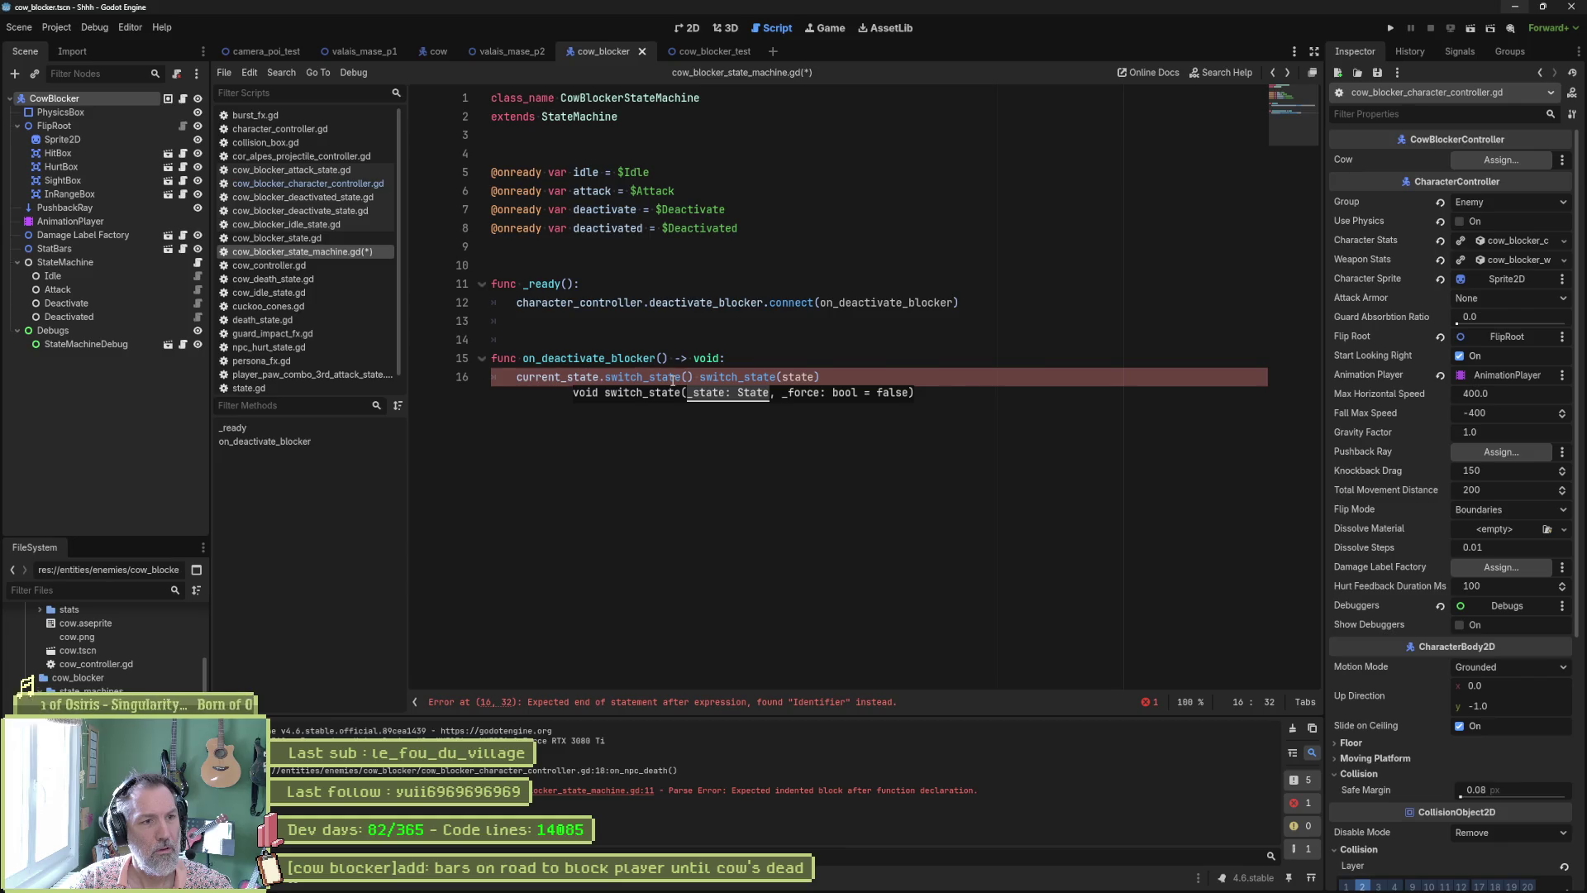
{"action": "key", "text": "BackSpace"}
{"action": "key", "text": "BackSpace"}
{"action": "key", "text": "BackSpace"}
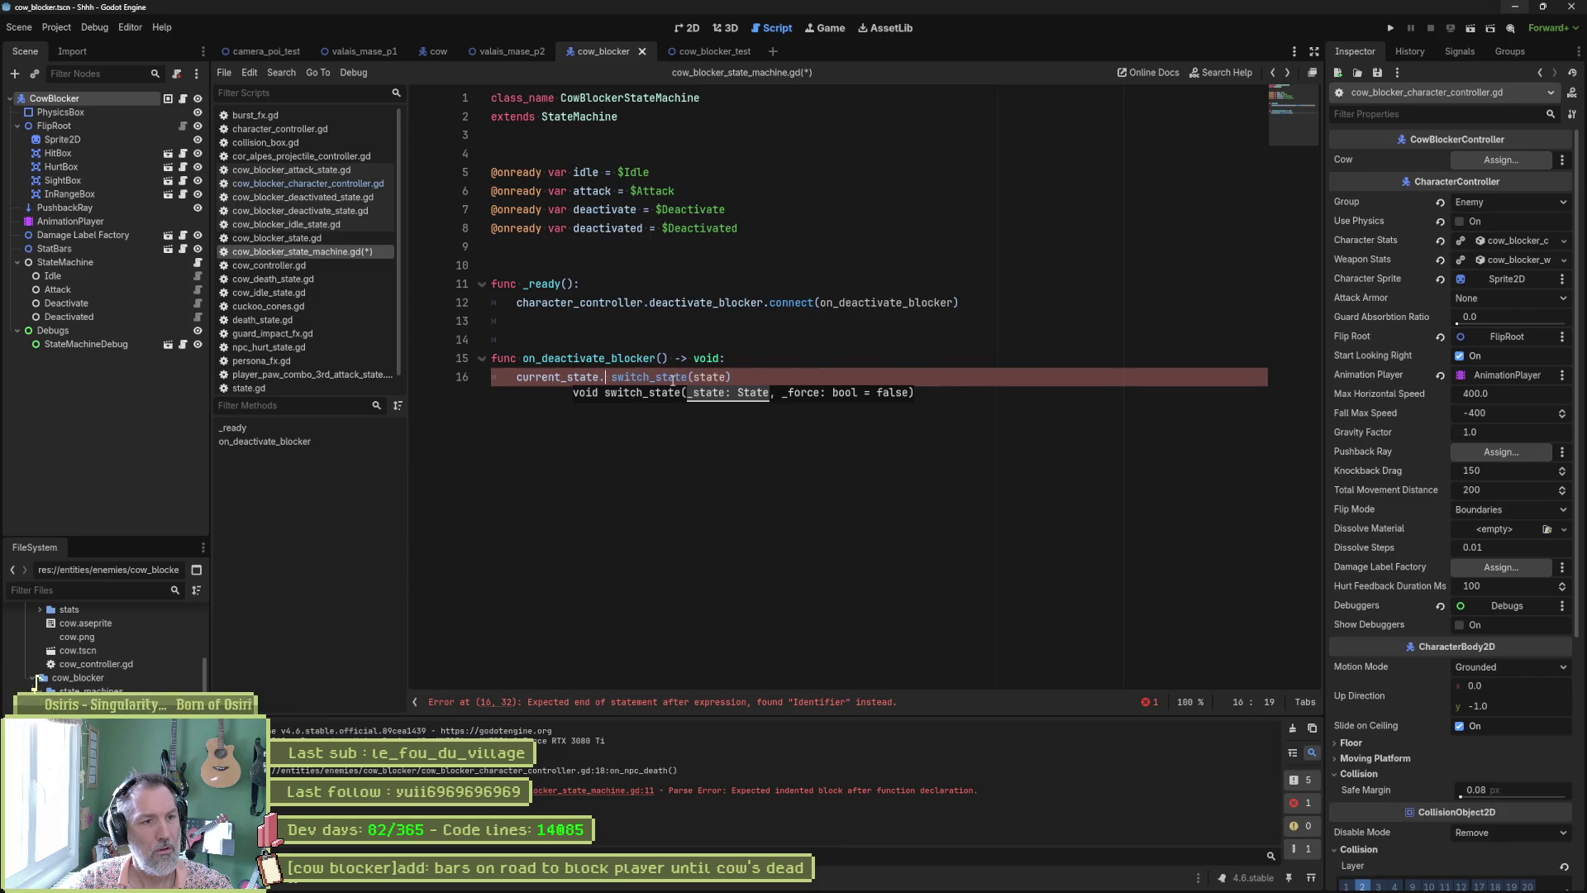
{"action": "key", "text": "BackSpace"}
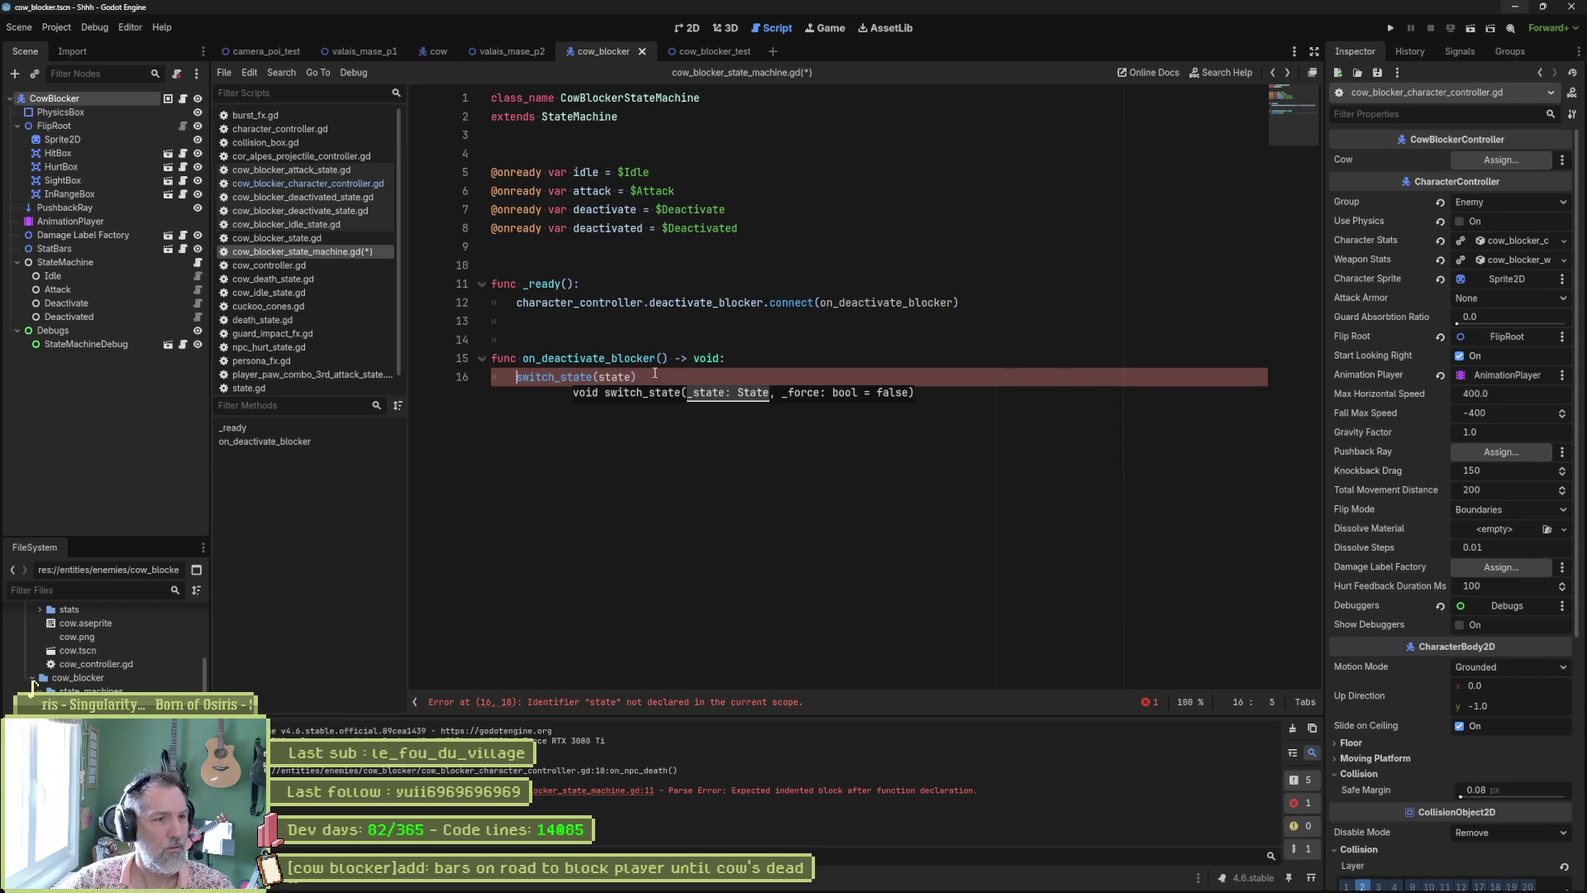
{"action": "left_click", "coordinate": [533, 376], "text": "ctrl"}
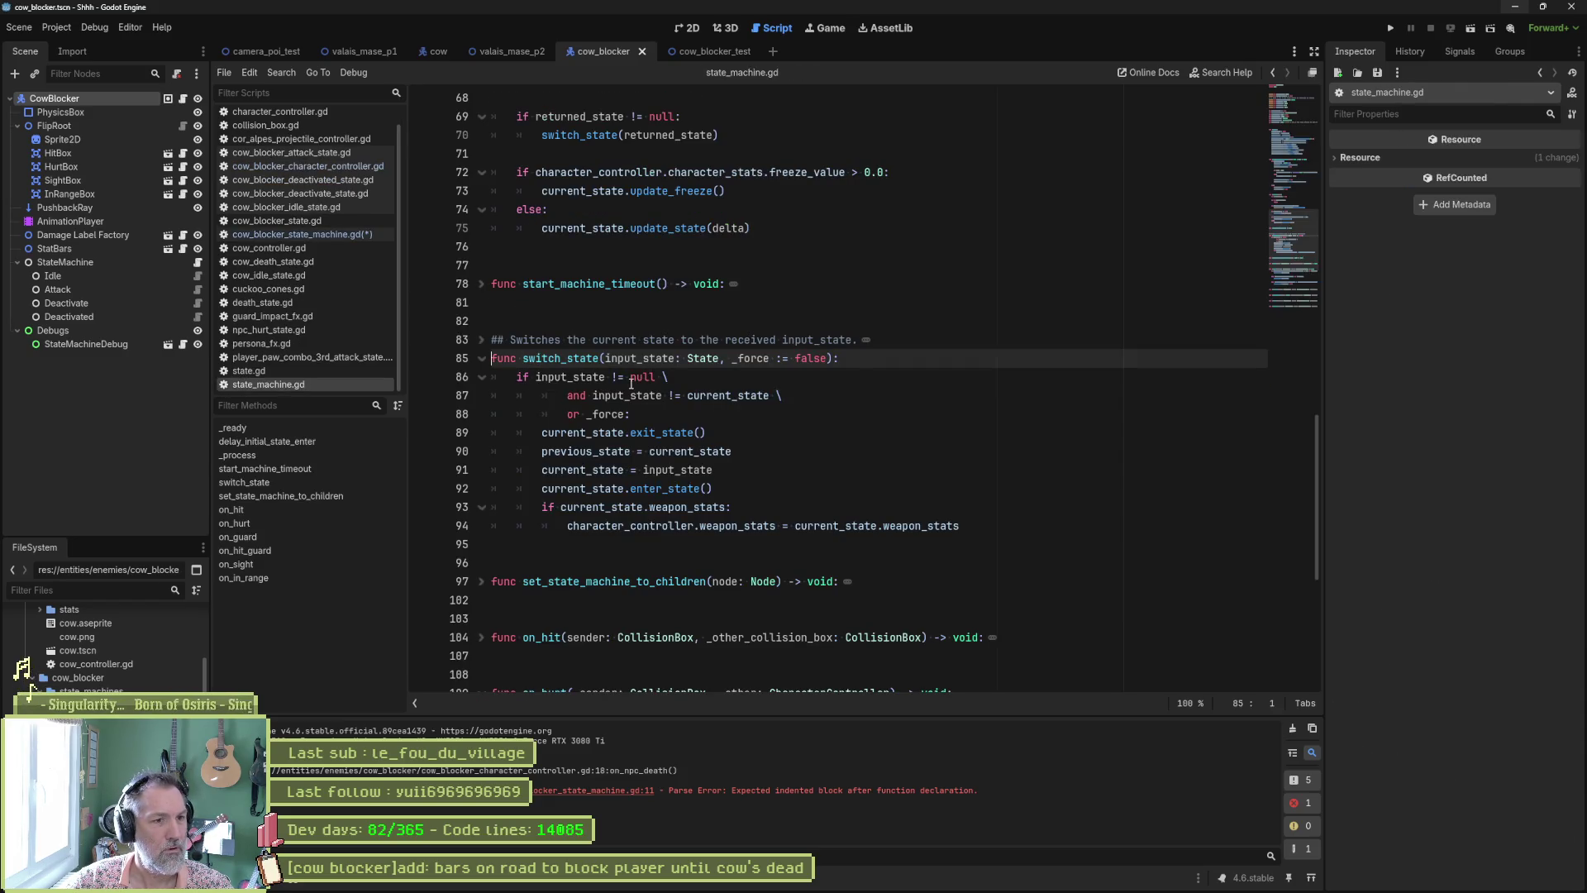
Step: Replace the switch_state argument with deactivated from line 8 and save cow_blocker_state_machine.gd
{"action": "key", "text": "Page_Up"}
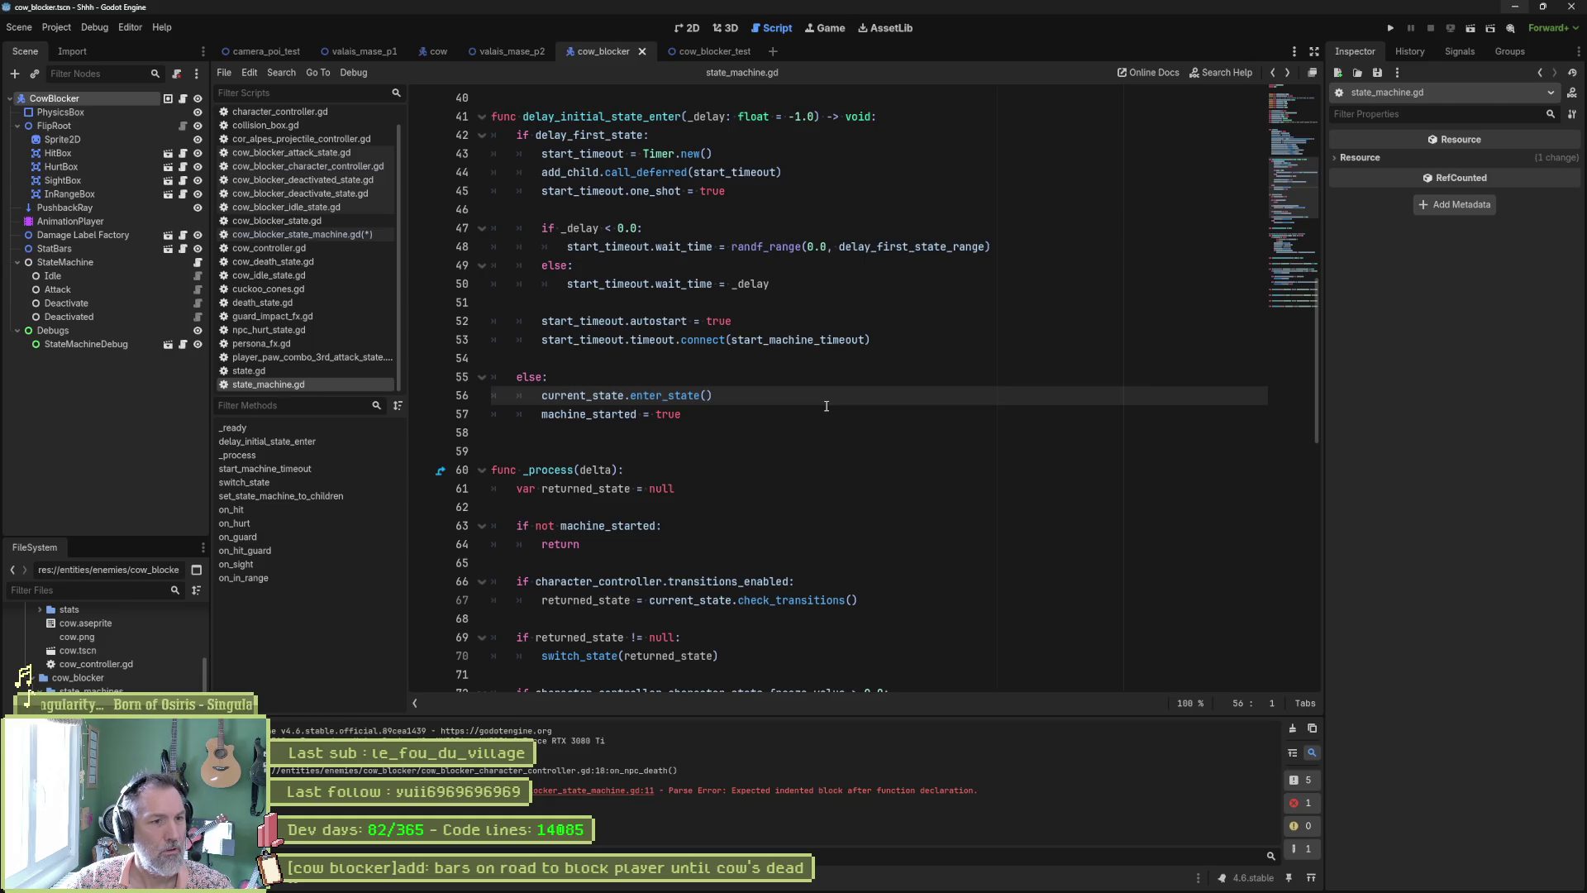
{"action": "key", "text": "alt+Left"}
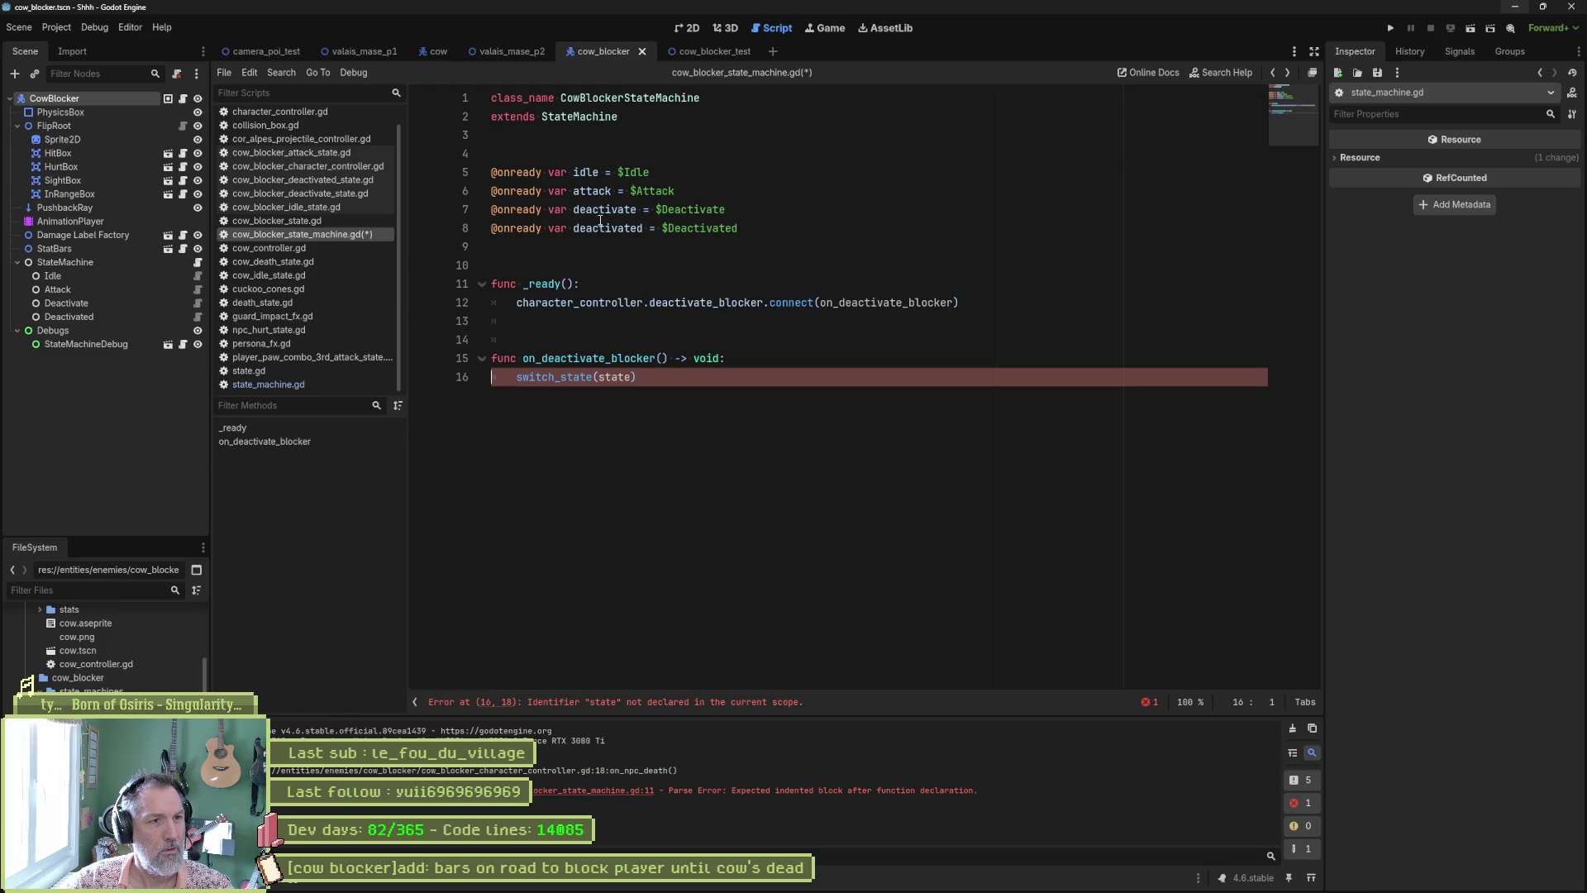
{"action": "double_click", "coordinate": [595, 226]}
{"action": "key", "text": "ctrl+c"}
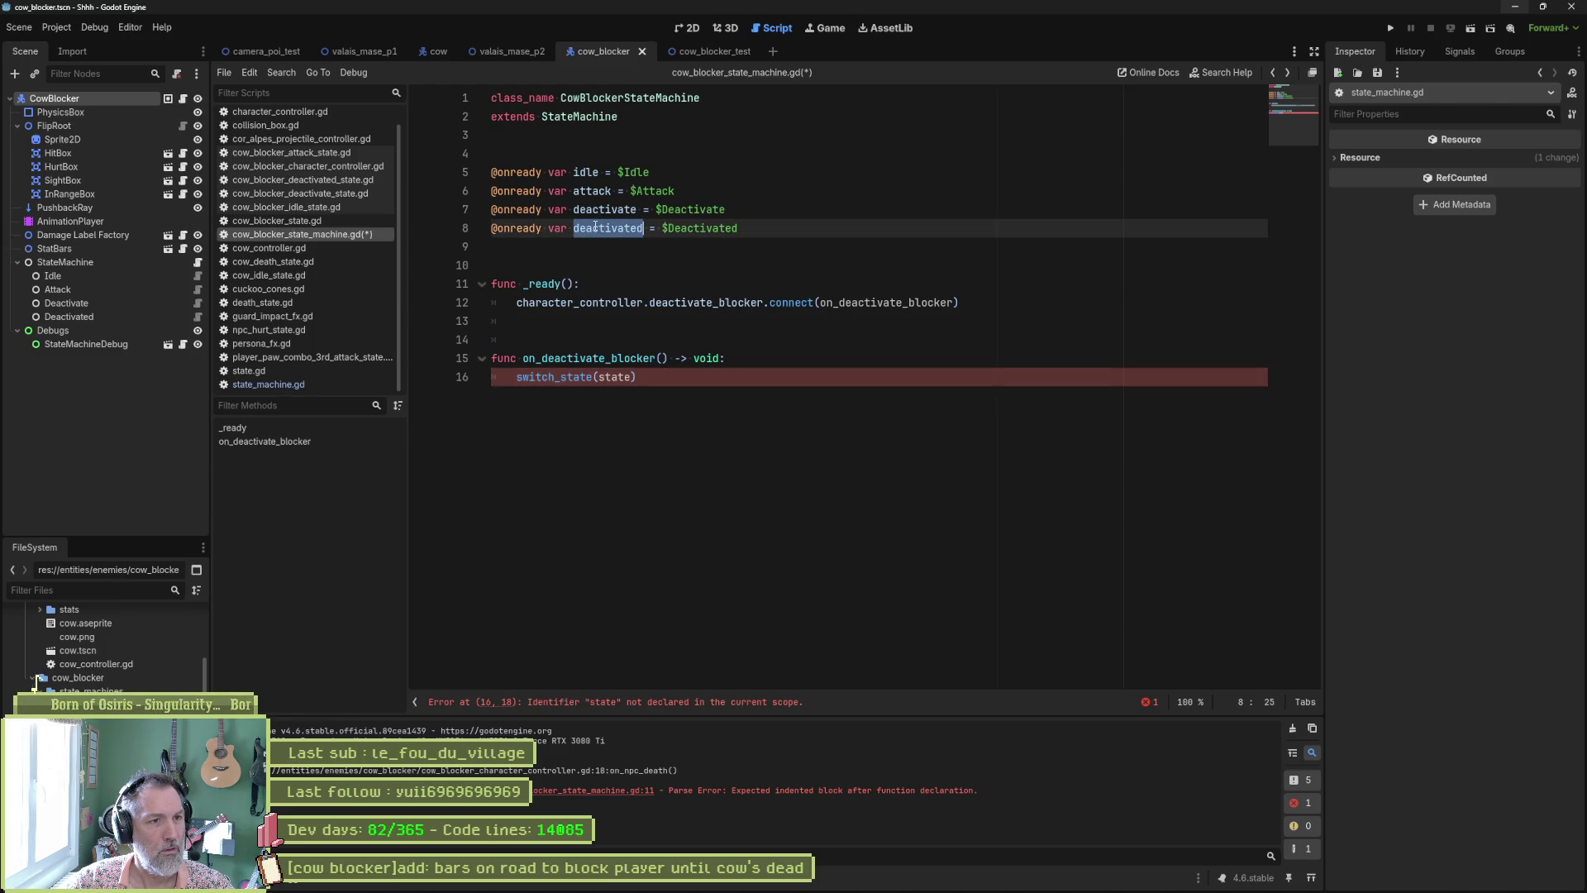
{"action": "double_click", "coordinate": [618, 383]}
{"action": "key", "text": "ctrl+v"}
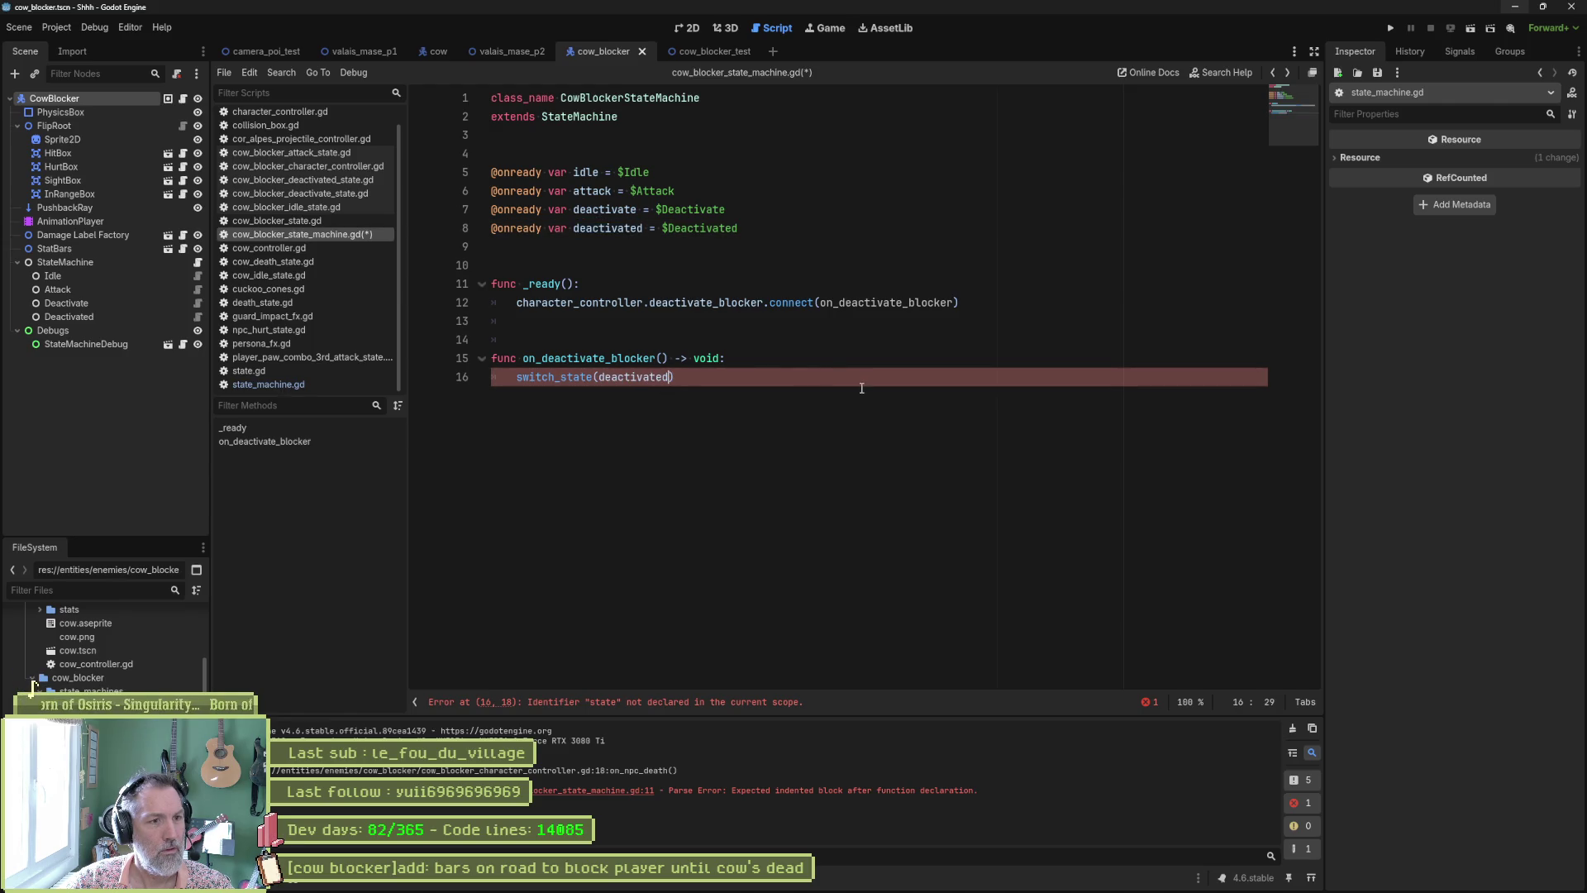
{"action": "key", "text": "ctrl+s"}
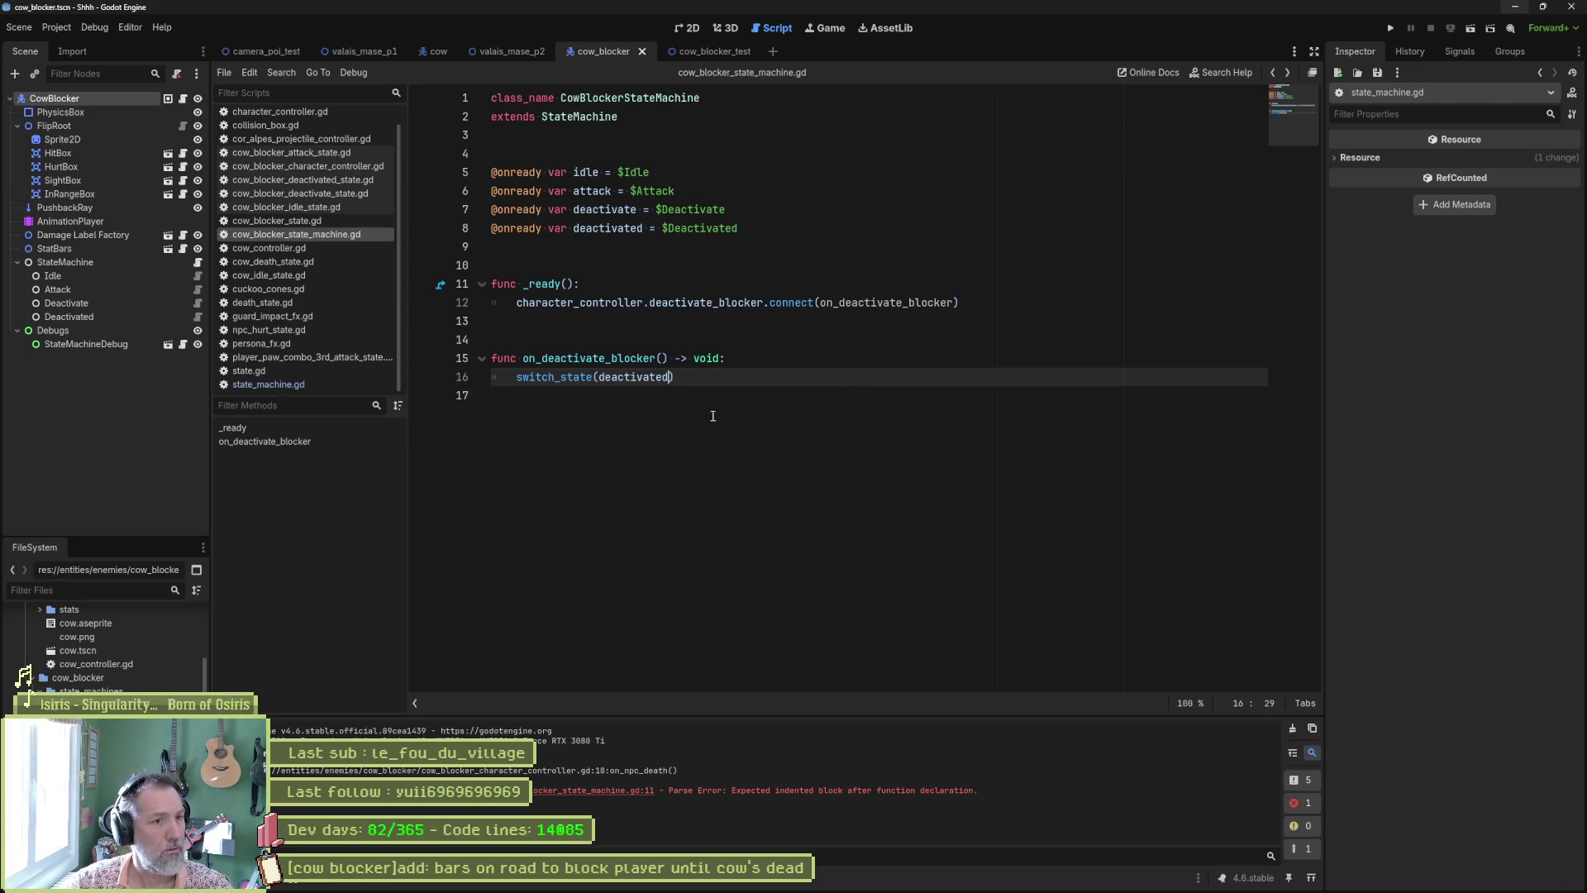
{"action": "left_click", "coordinate": [626, 259]}
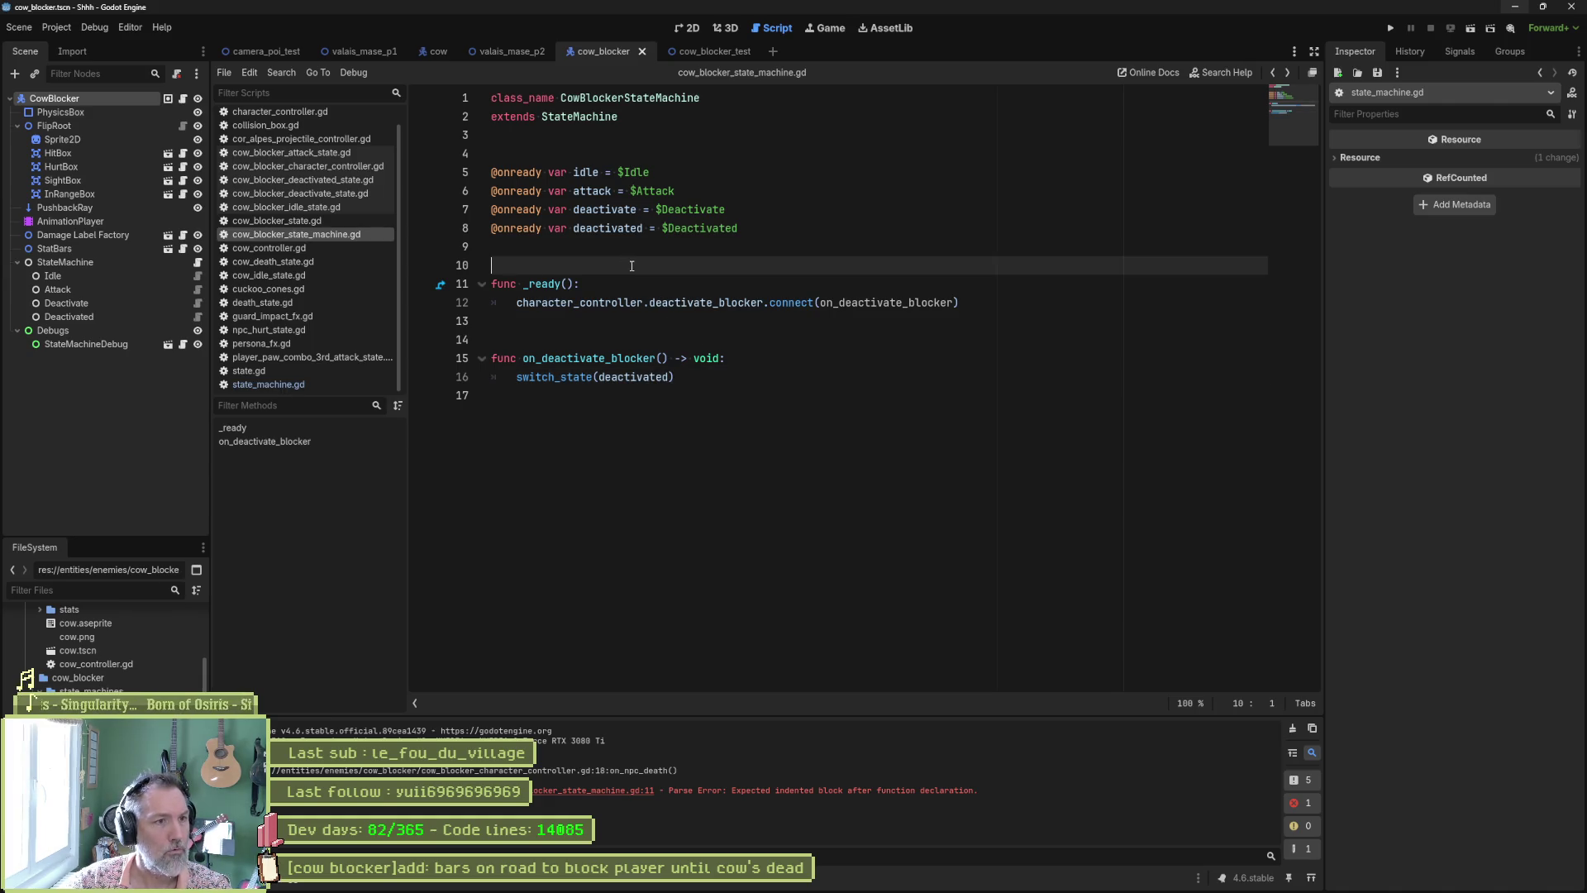
{"action": "key", "text": "Return"}
{"action": "key", "text": "Up"}
{"action": "key", "text": "Up"}
{"action": "key", "text": "Up"}
{"action": "key", "text": "Return"}
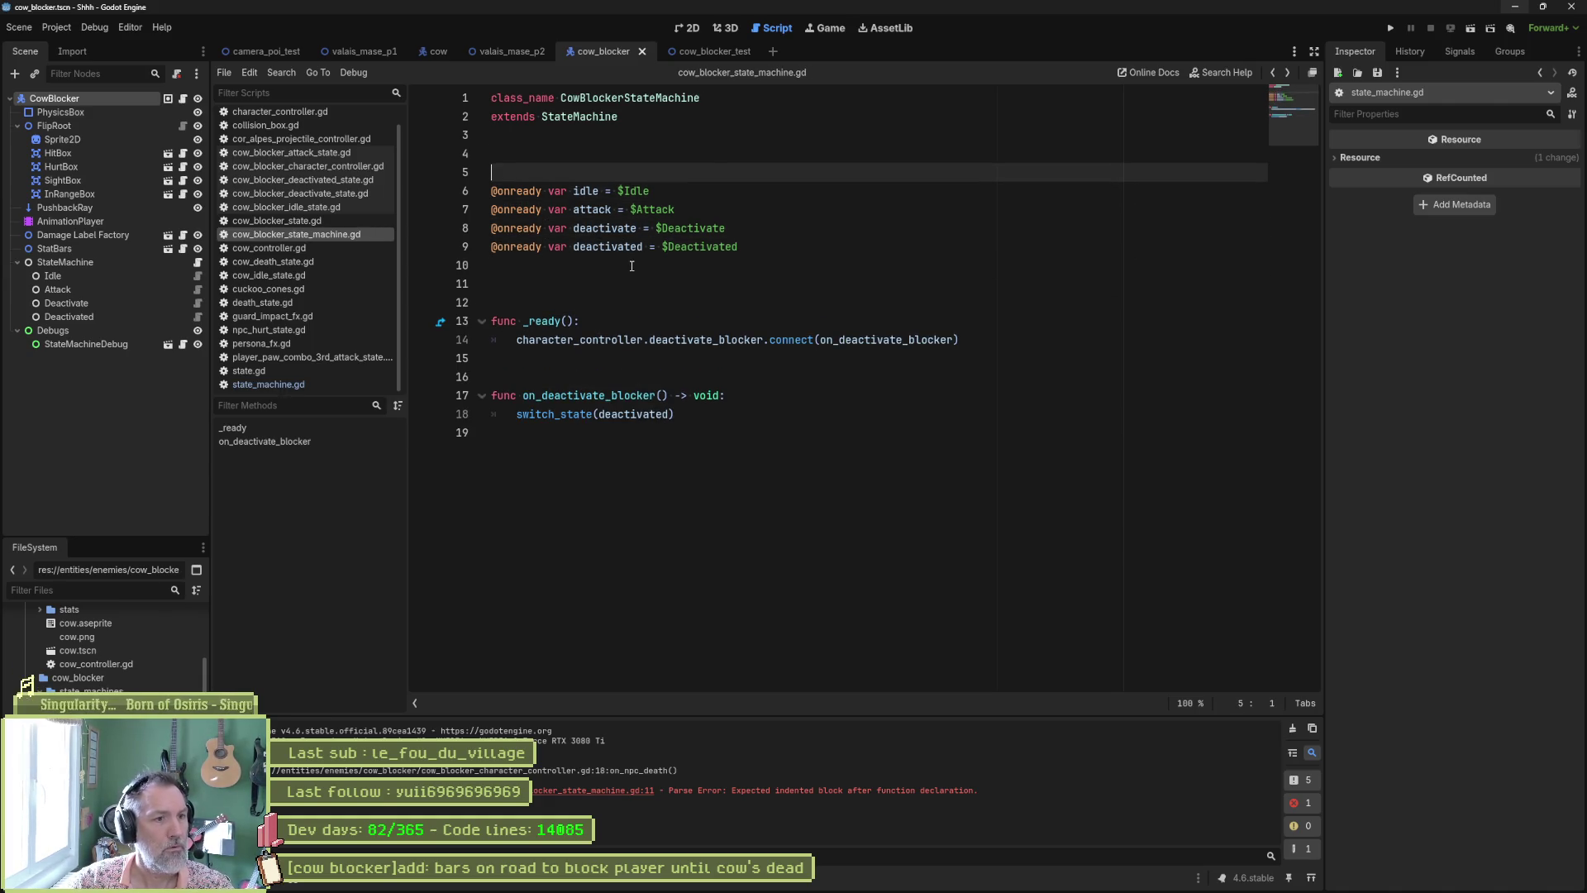
Step: Run the project, stop it on the Nil access error, and view _ready in state_machine.gd
{"action": "key", "text": "F5"}
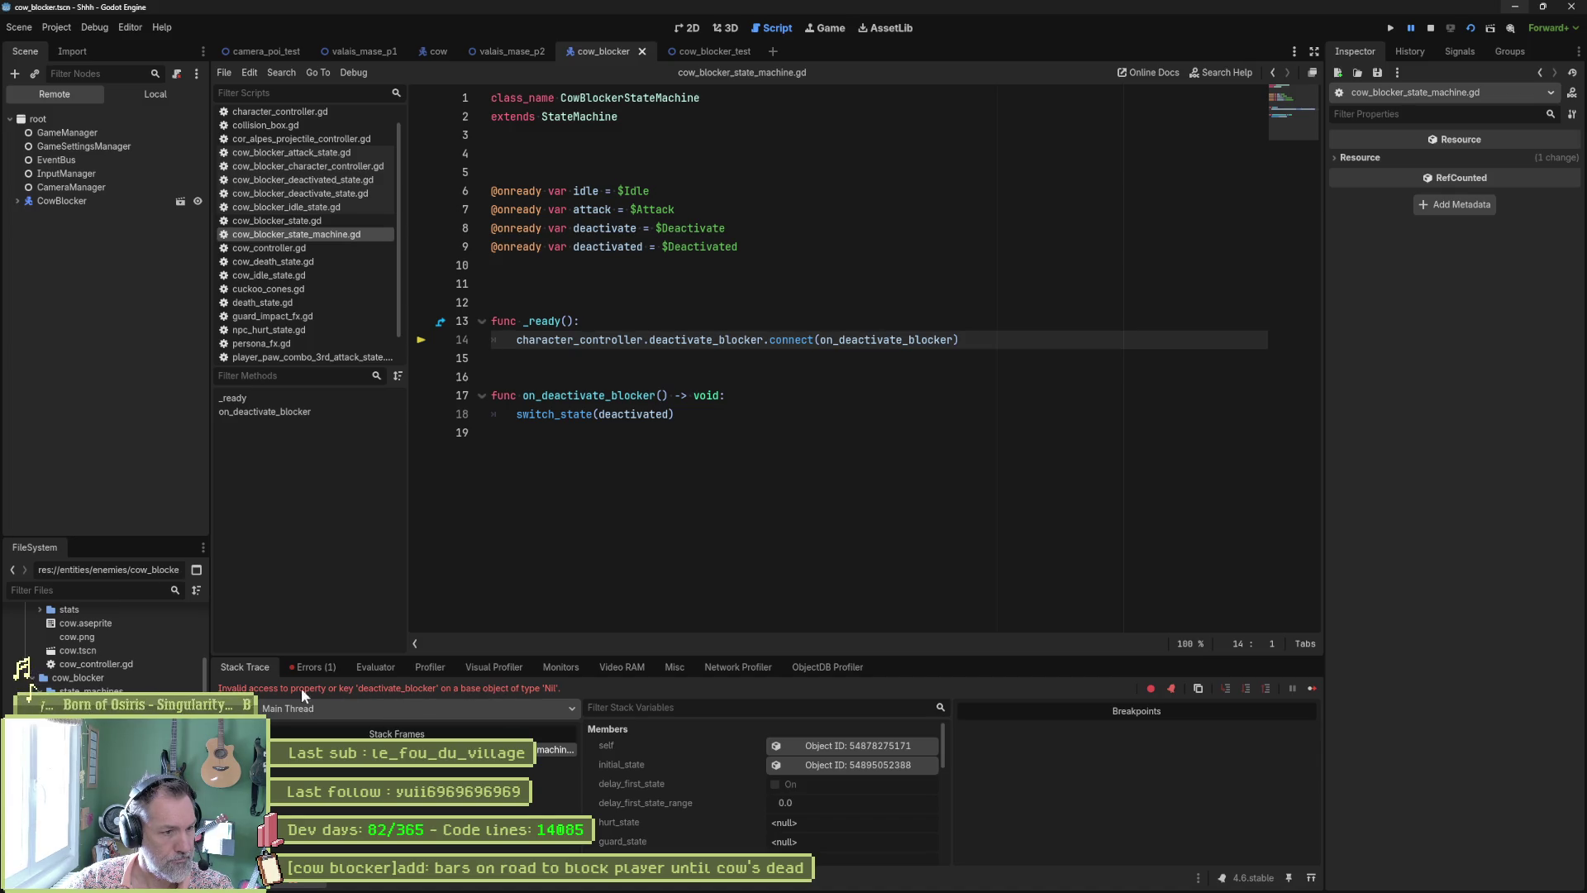
{"action": "key", "text": "F8"}
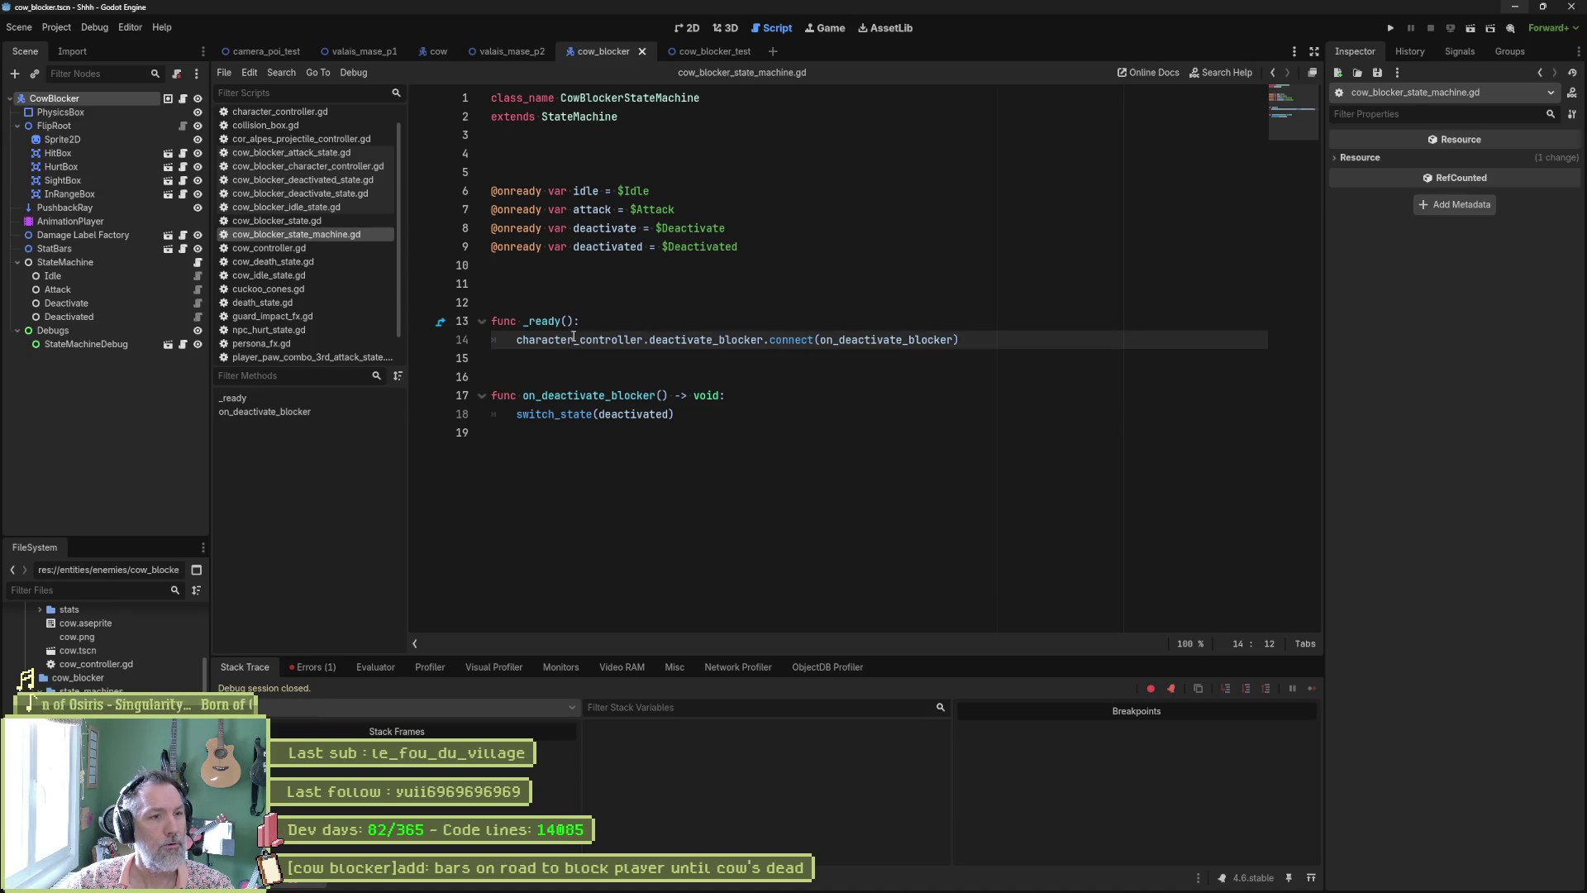
{"action": "mouse_move", "coordinate": [598, 342]}
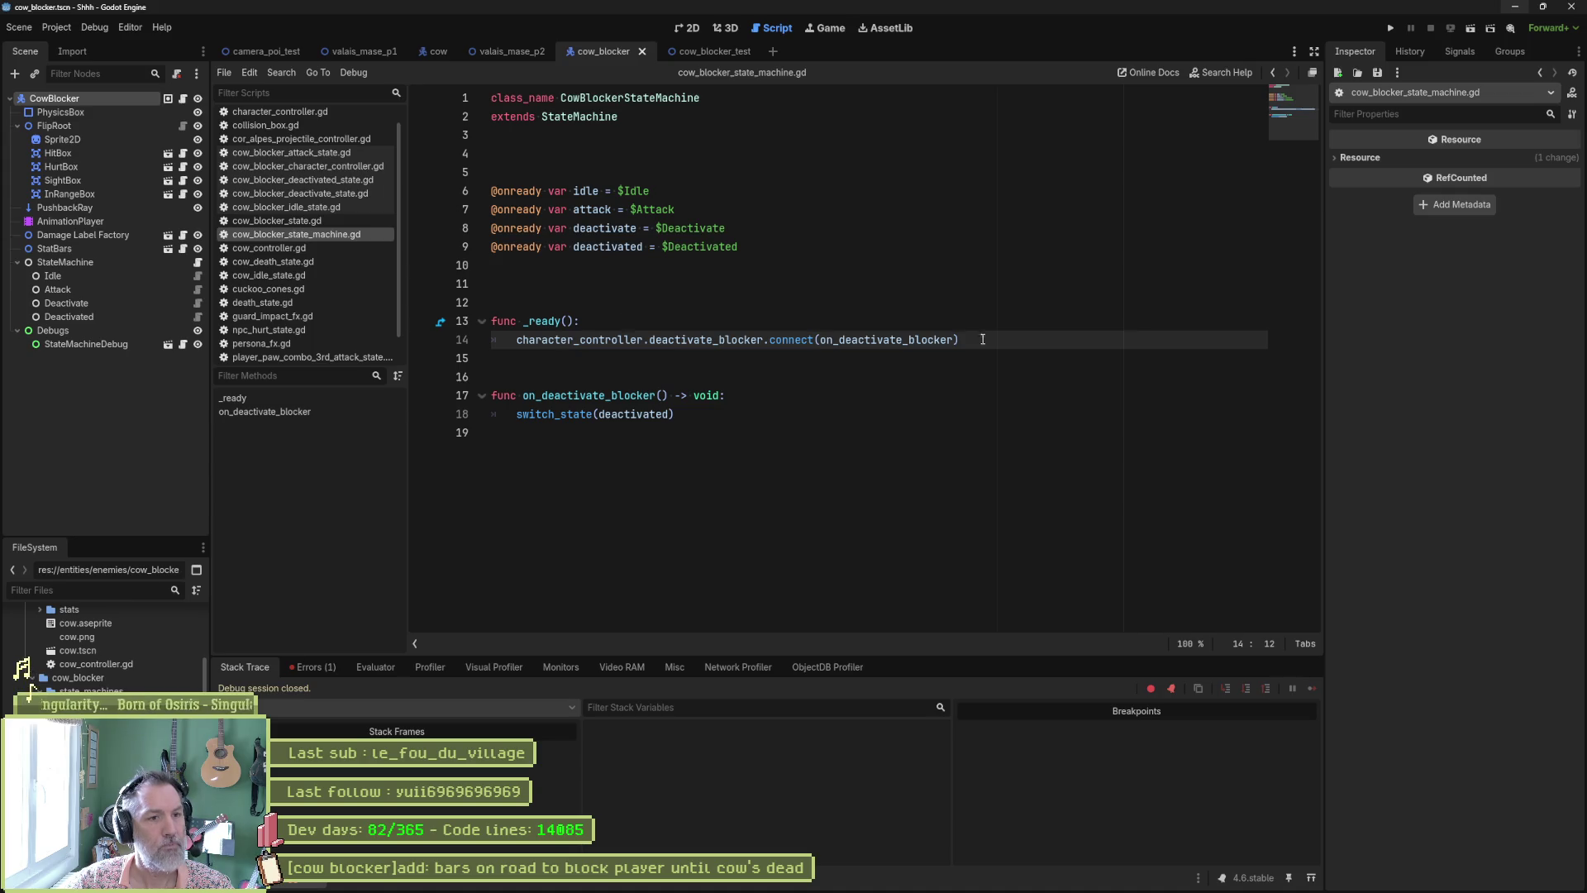
{"action": "left_click", "coordinate": [990, 338]}
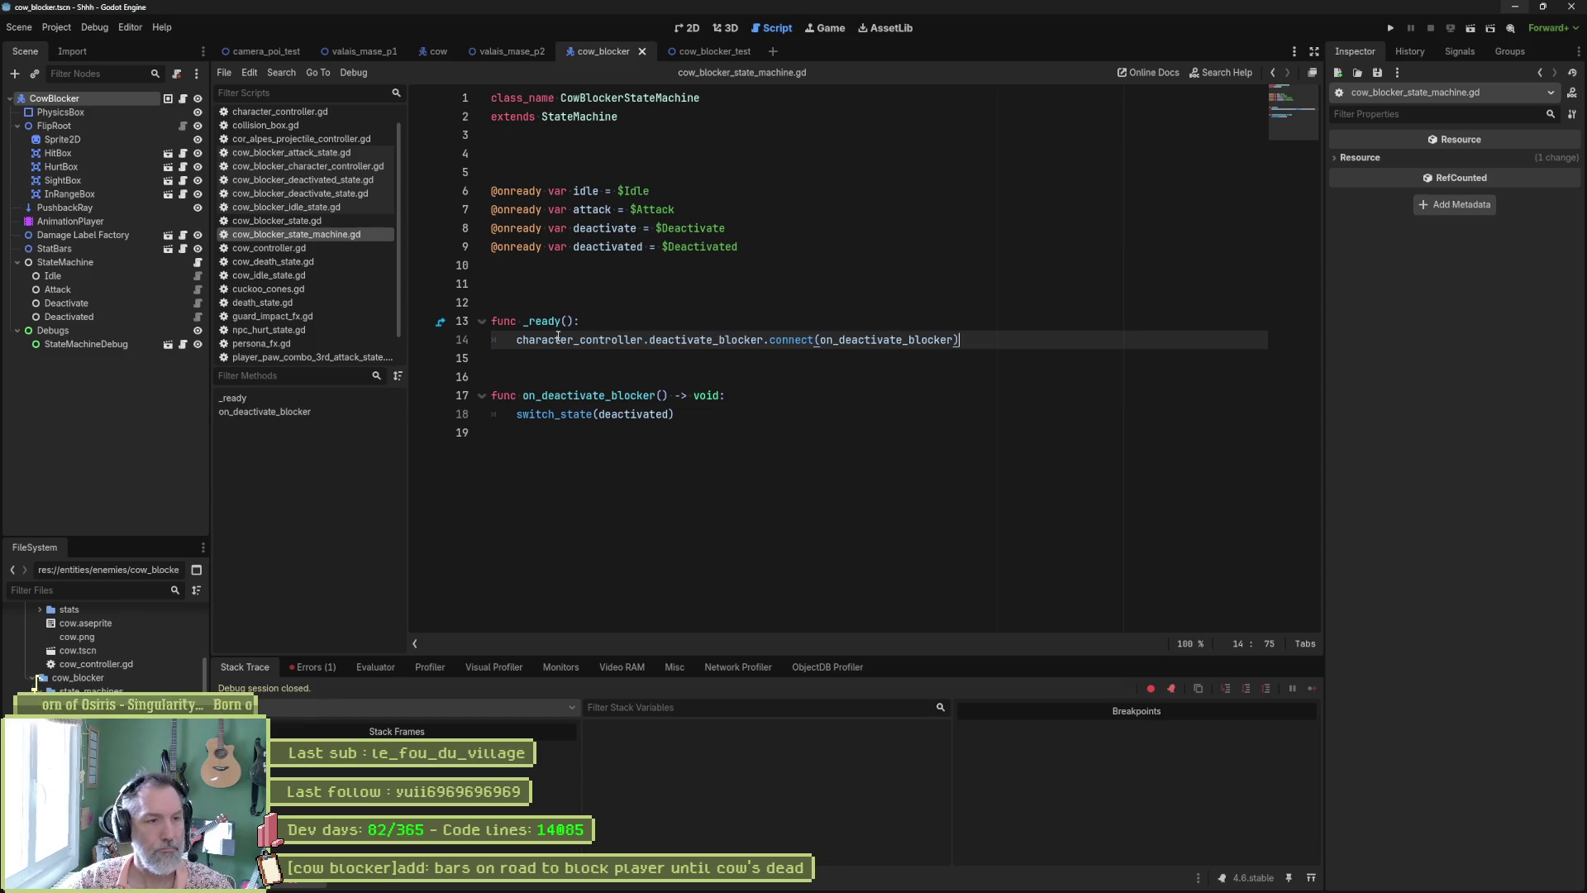
{"action": "left_click", "coordinate": [552, 326], "text": "ctrl"}
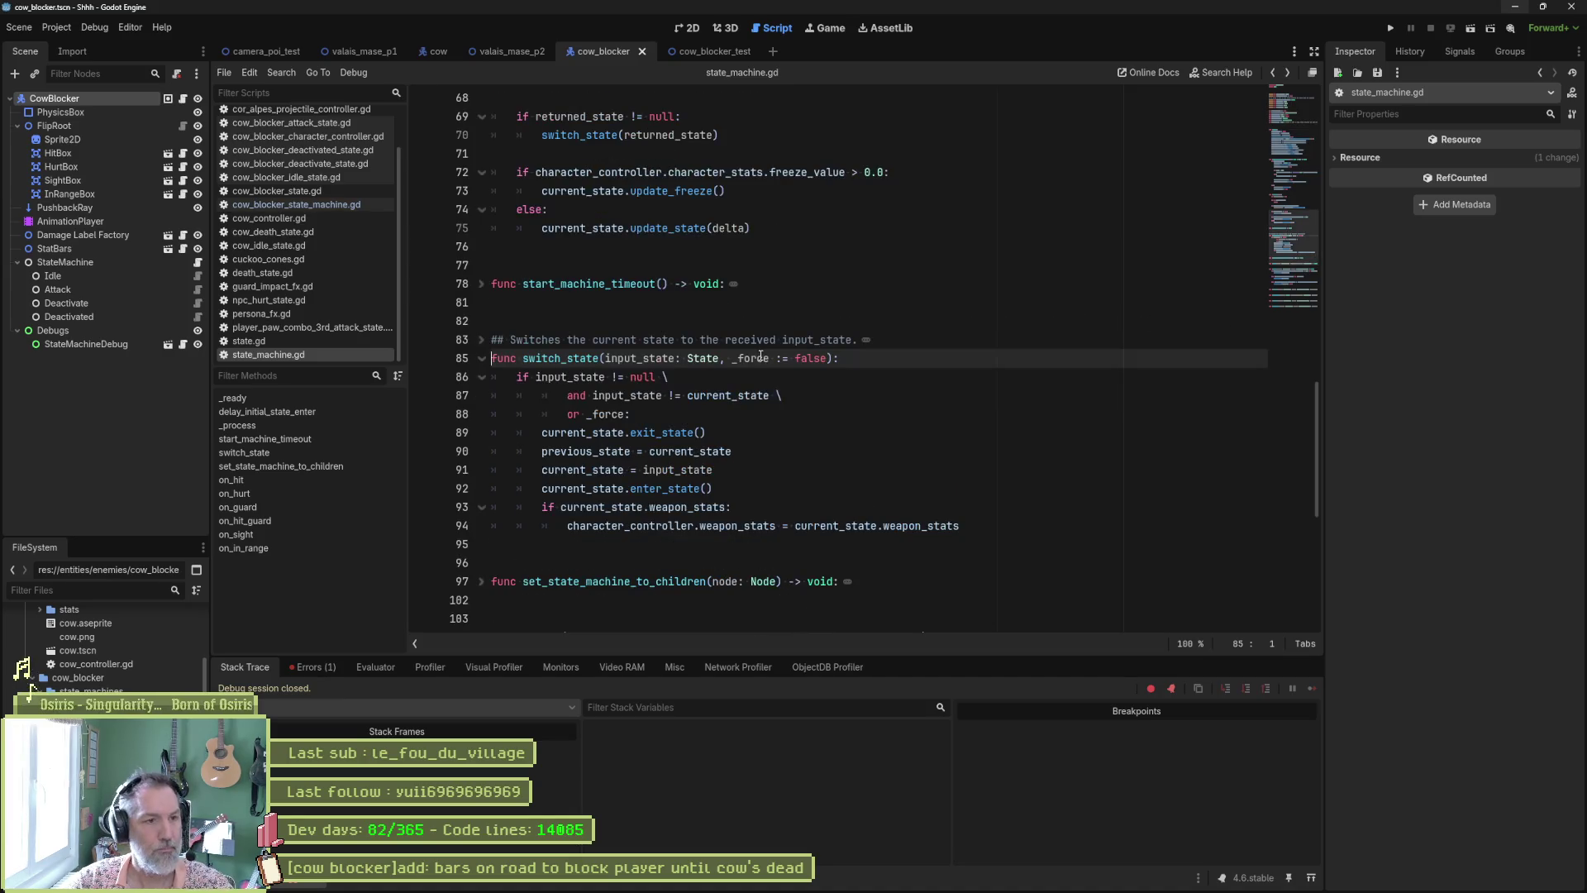
Step: Add a super() call at the top of _ready and test-run the cow_blocker scene
{"action": "key", "text": "alt+Left"}
{"action": "key", "text": "alt+Left"}
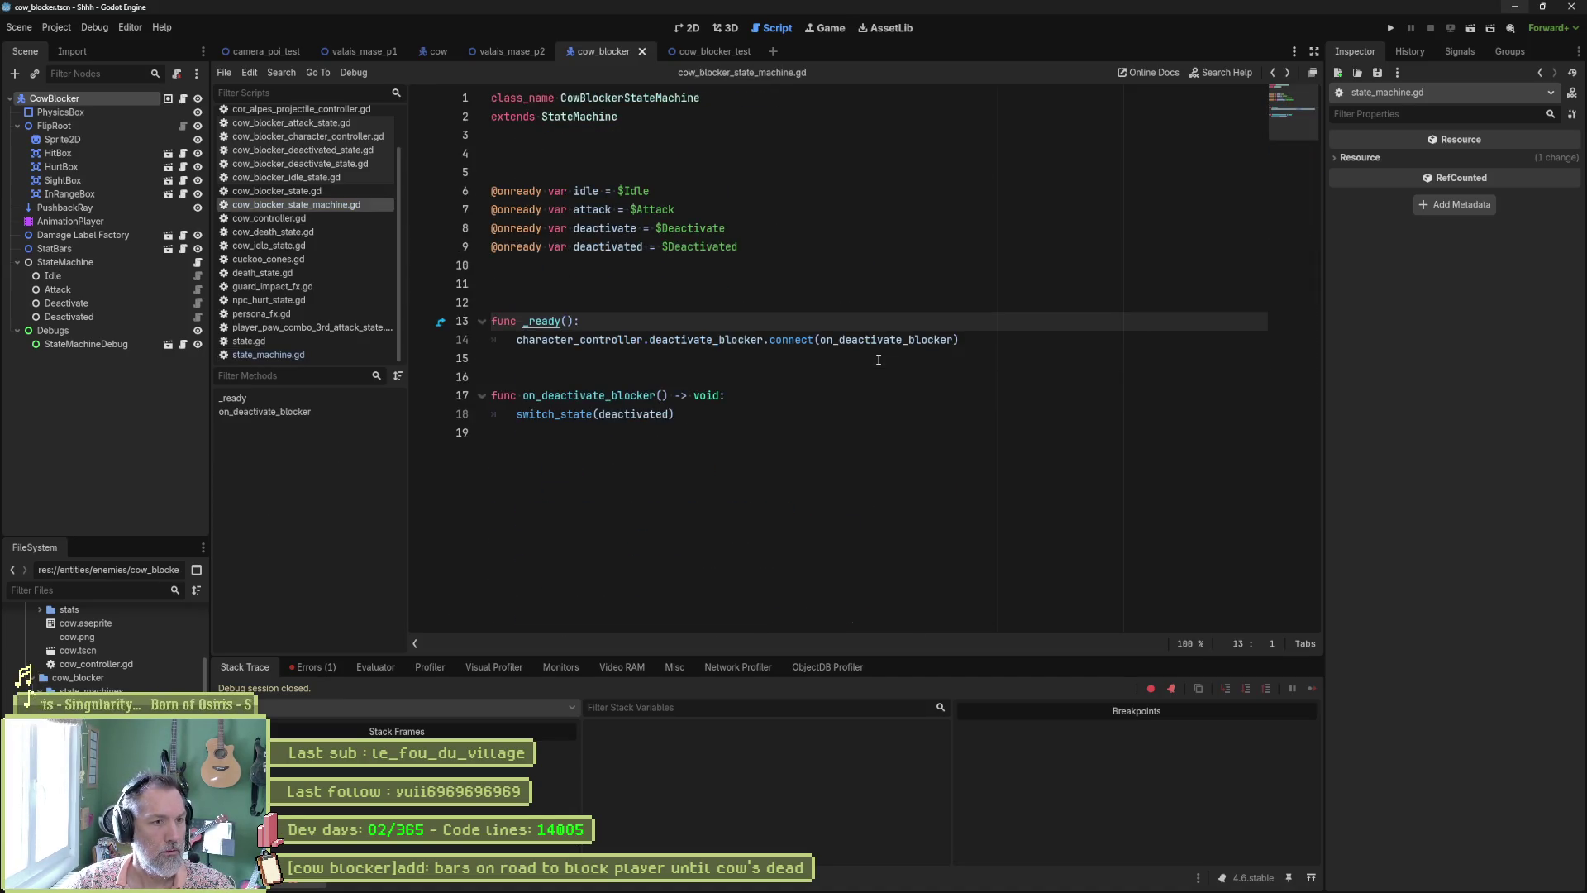
{"action": "key", "text": "Return"}
{"action": "type", "text": "super("}
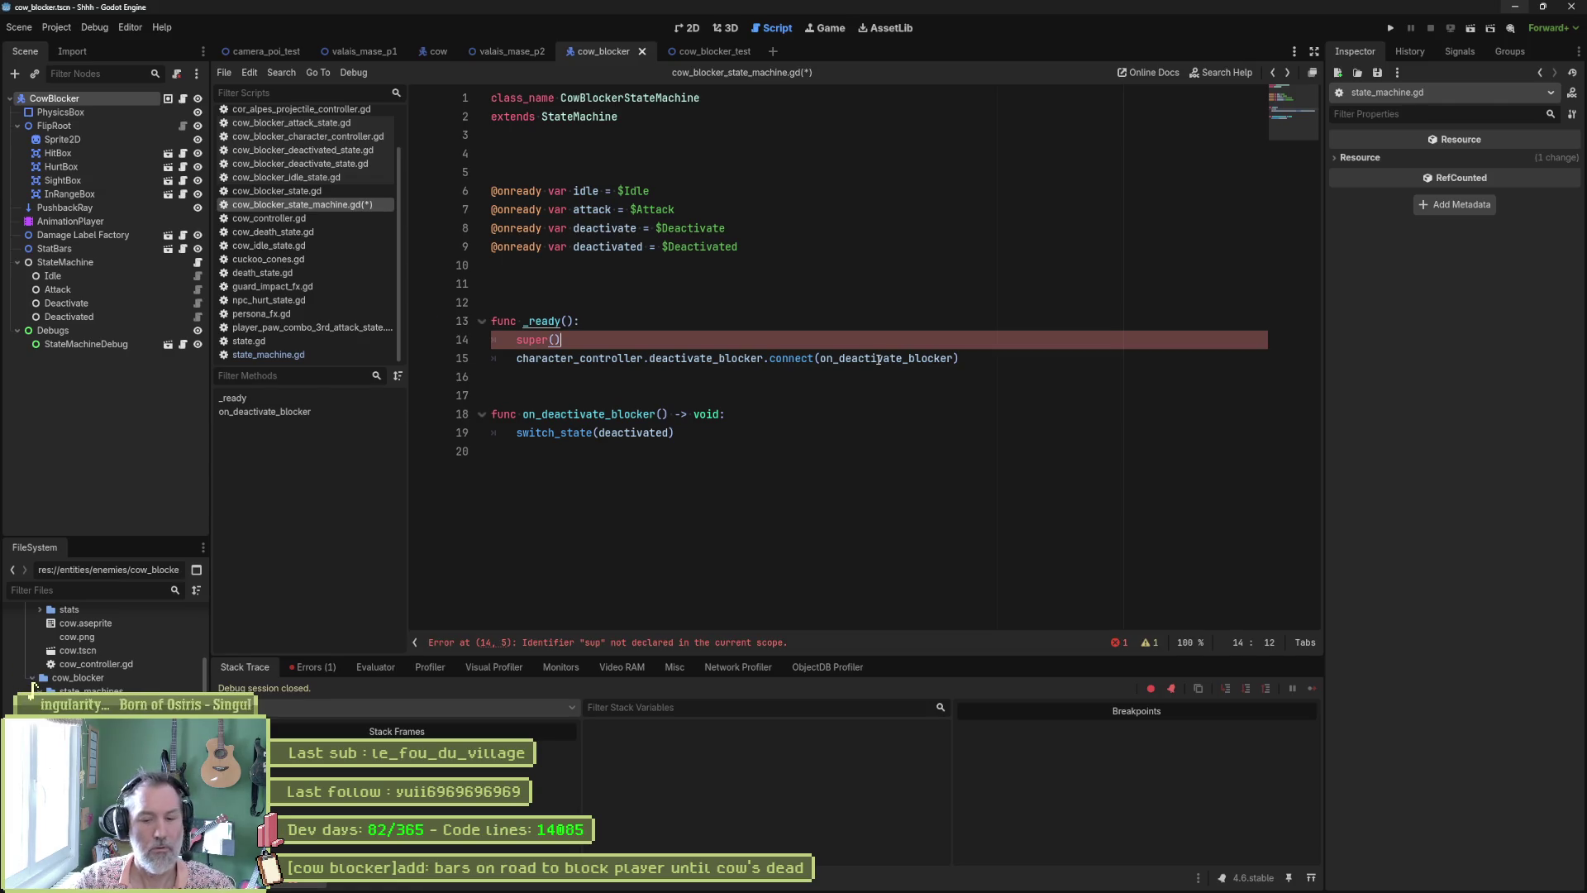
{"action": "key", "text": "F6"}
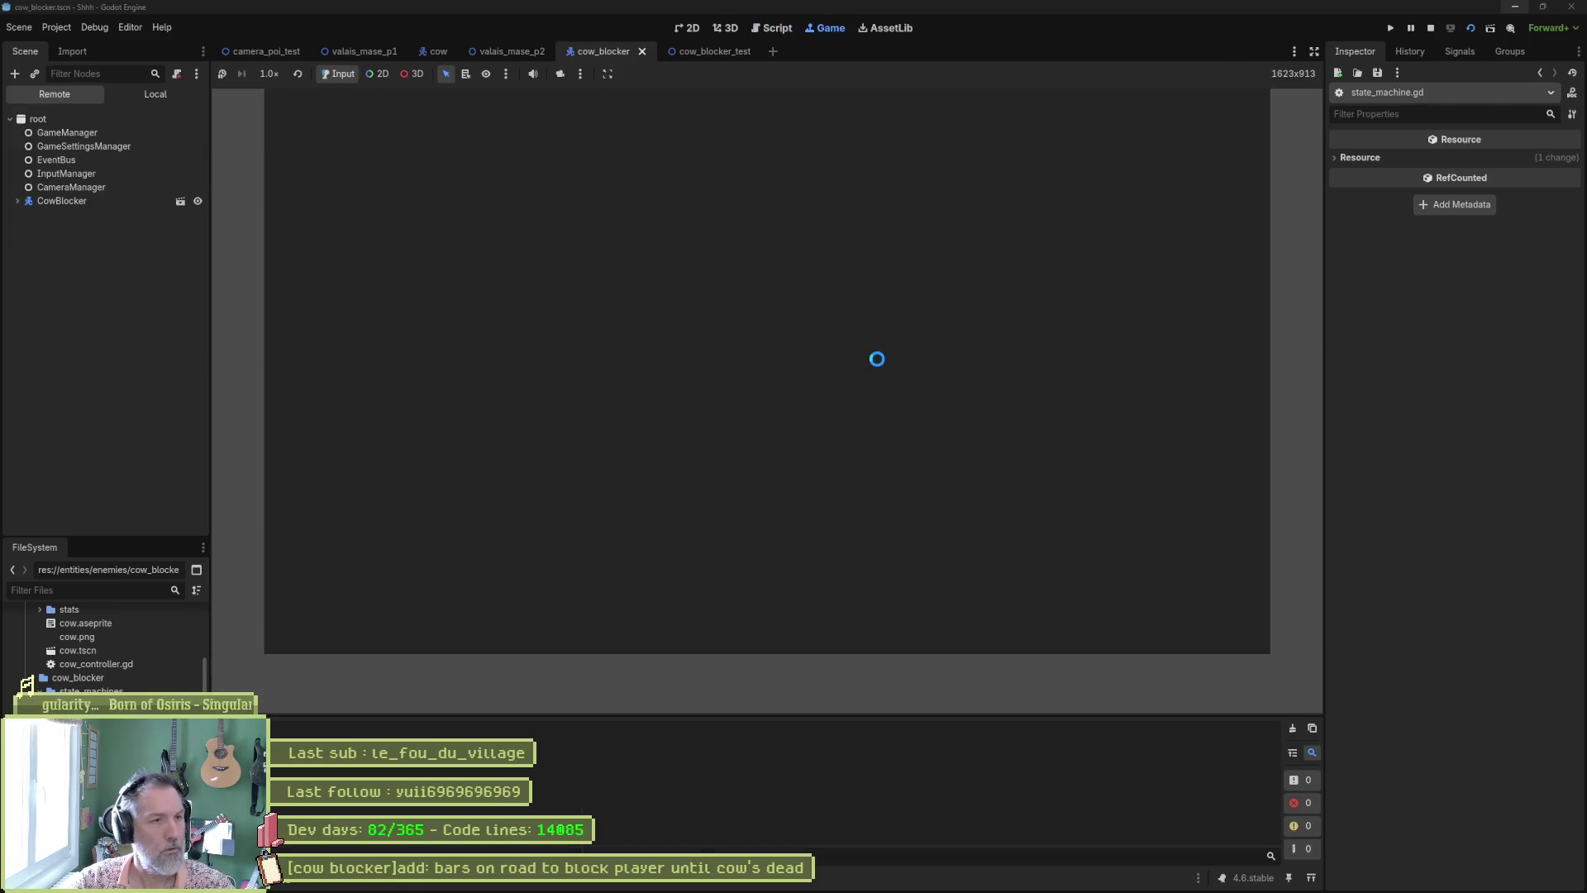
{"action": "key", "text": "F8"}
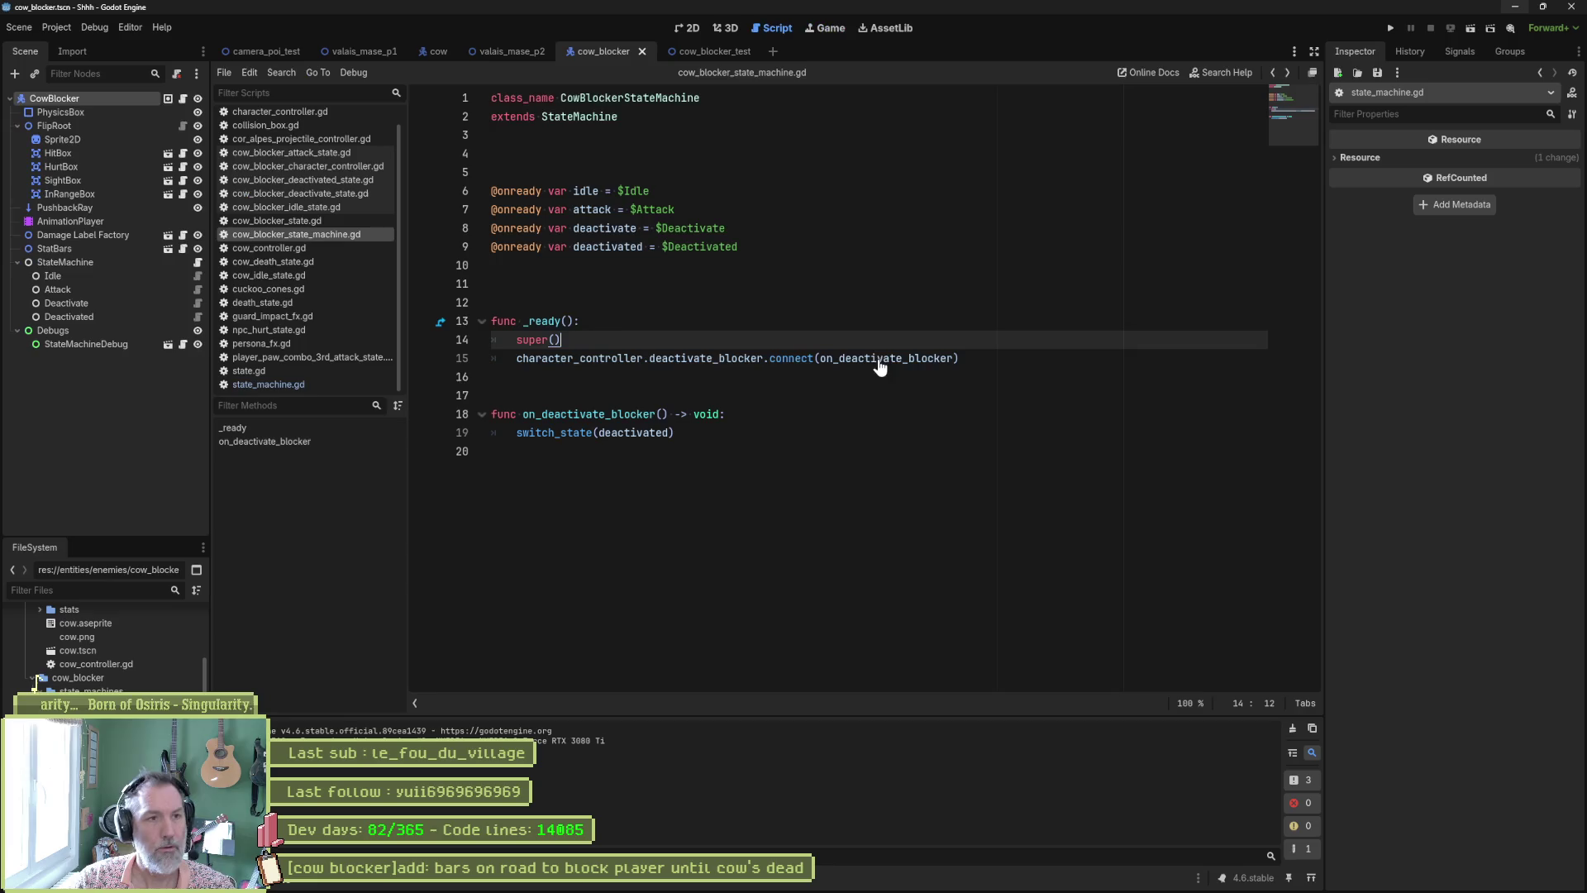
Step: Run the cow_blocker_test scene to confirm the blocker reaches State: Deactivated
{"action": "left_click", "coordinate": [744, 50]}
{"action": "key", "text": "F6"}
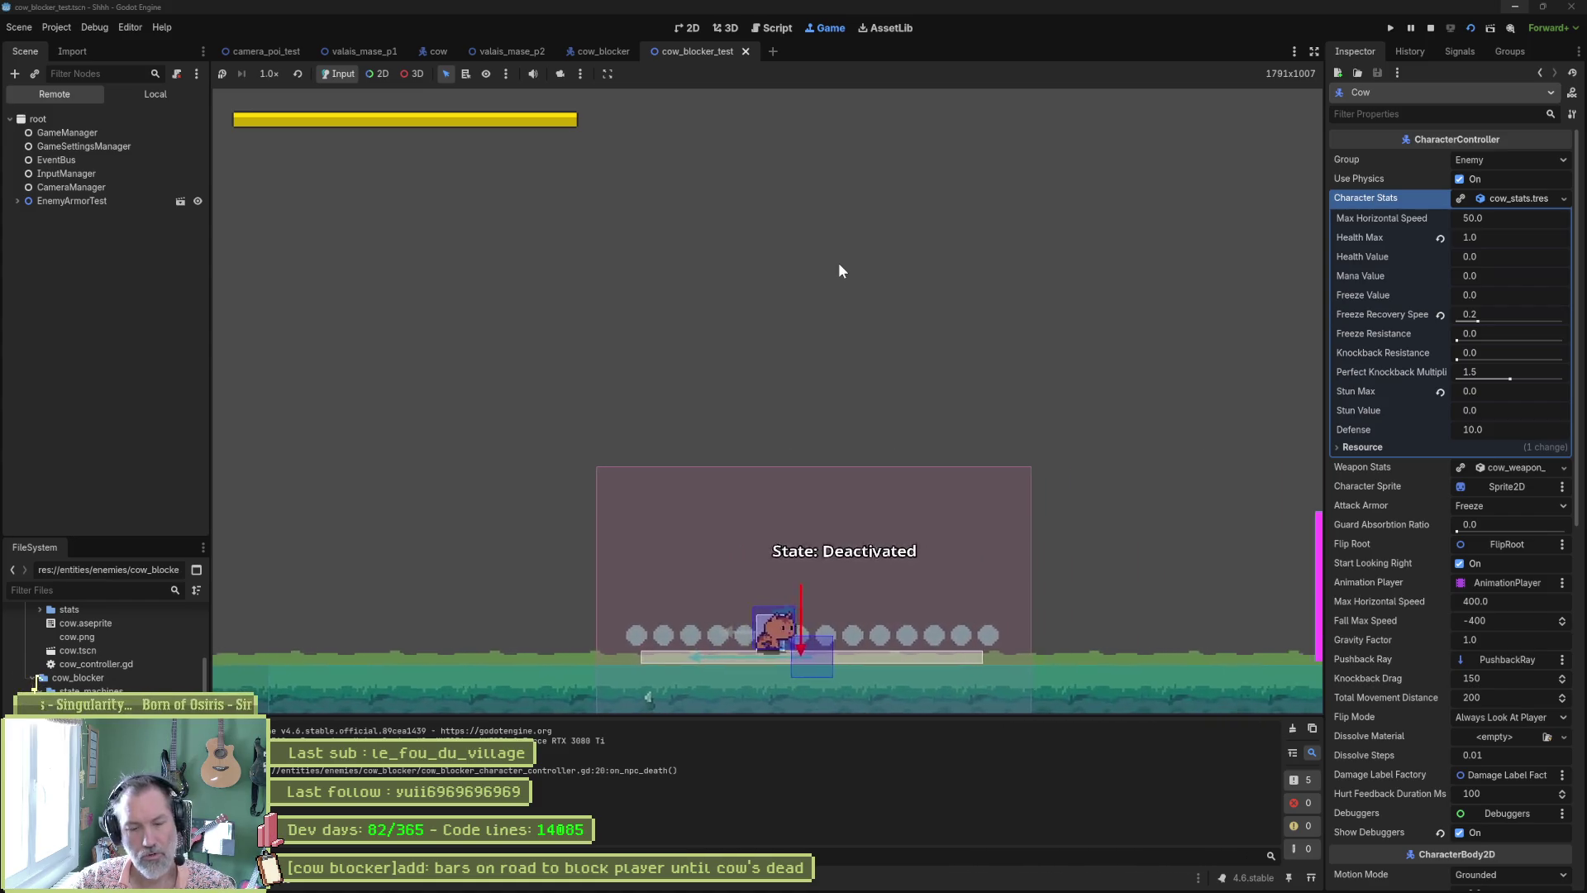
{"action": "key", "text": "F8"}
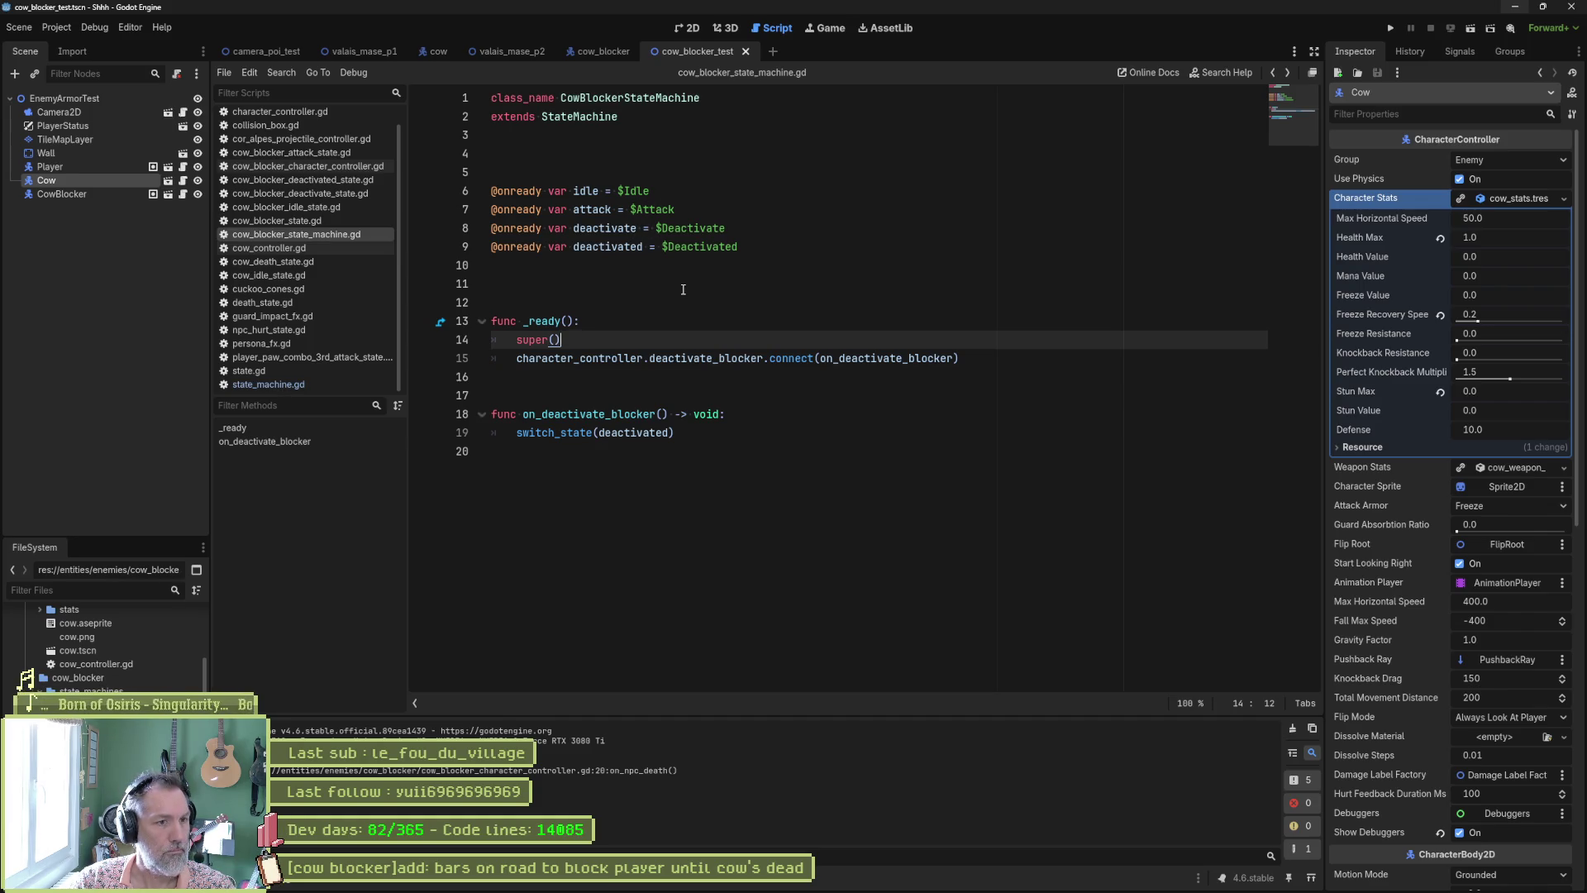
Step: Remove the debug print and the else branch from on_npc_death and save the controller
{"action": "left_click", "coordinate": [88, 192]}
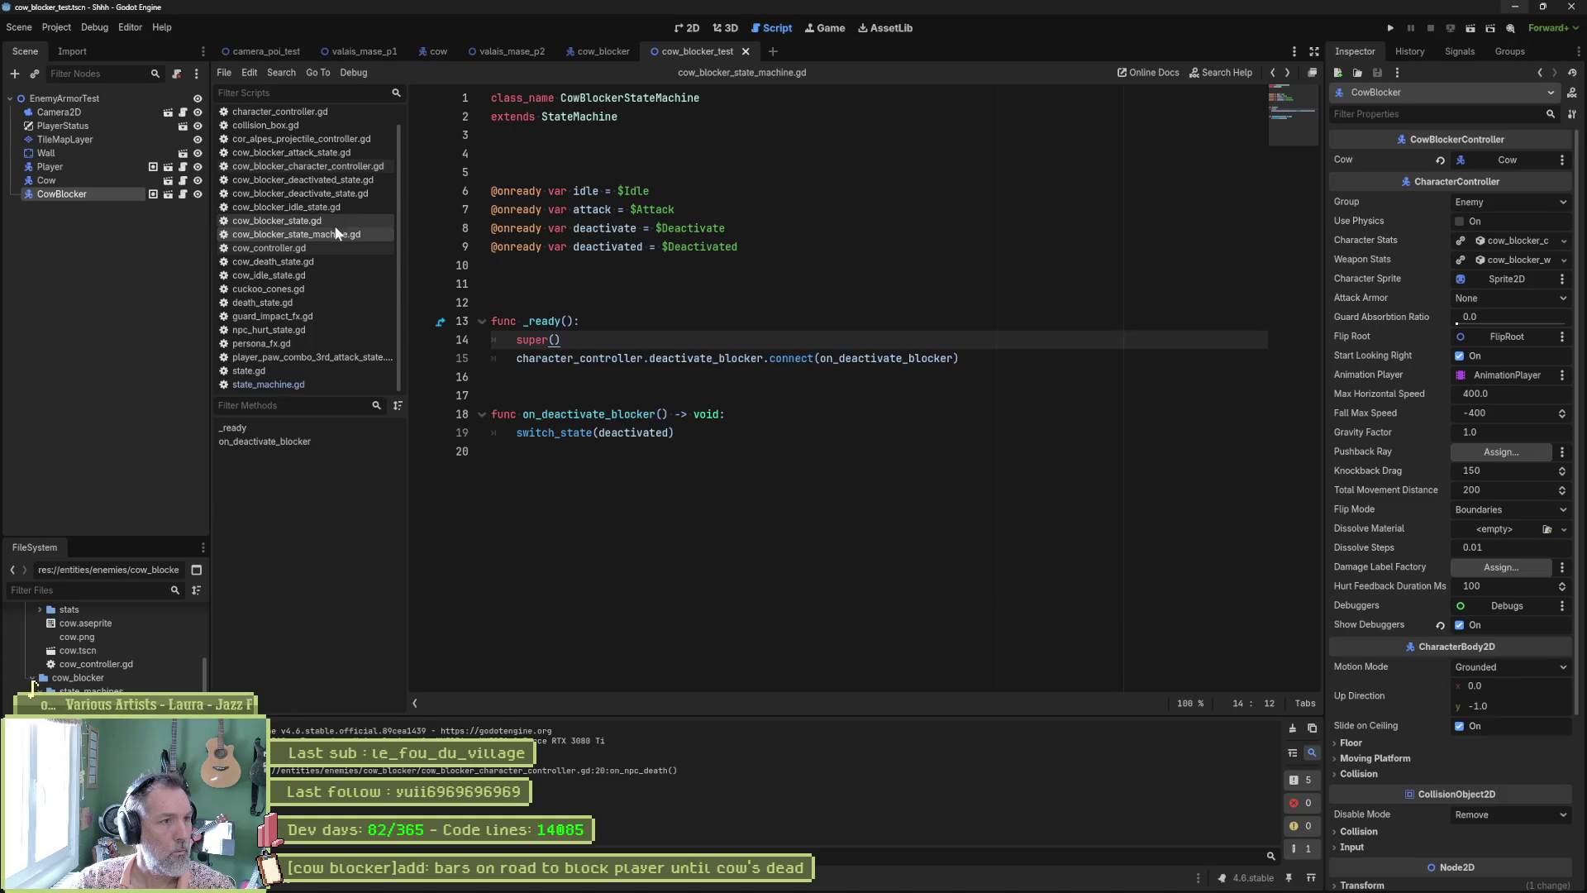
{"action": "left_click", "coordinate": [183, 194]}
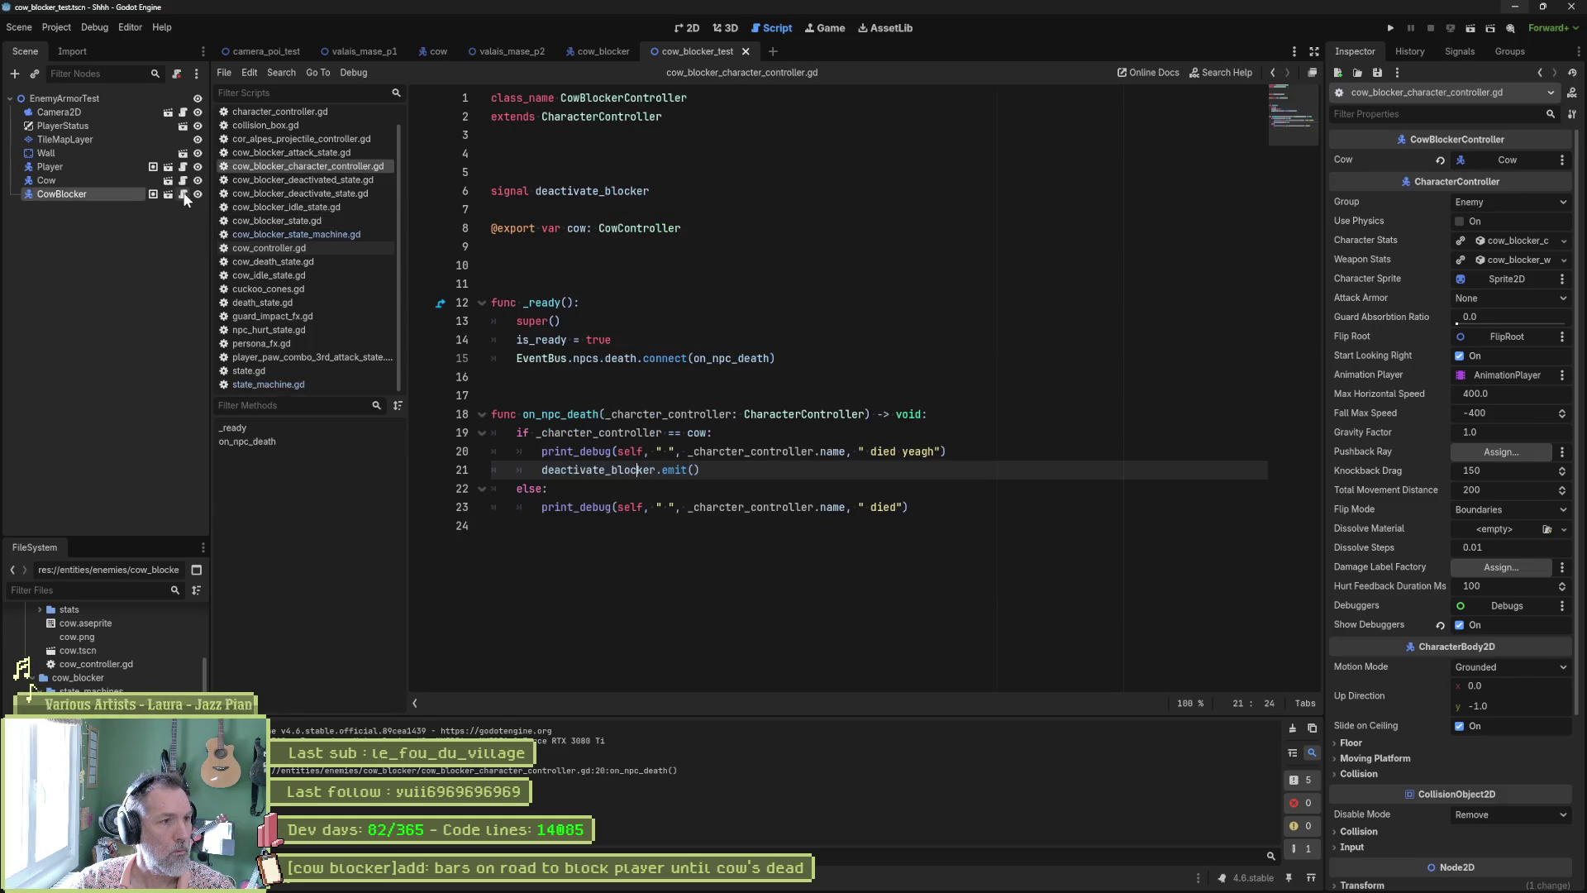
{"action": "left_click", "coordinate": [598, 453]}
{"action": "key", "text": "ctrl+shift+k"}
{"action": "left_click", "coordinate": [761, 472]}
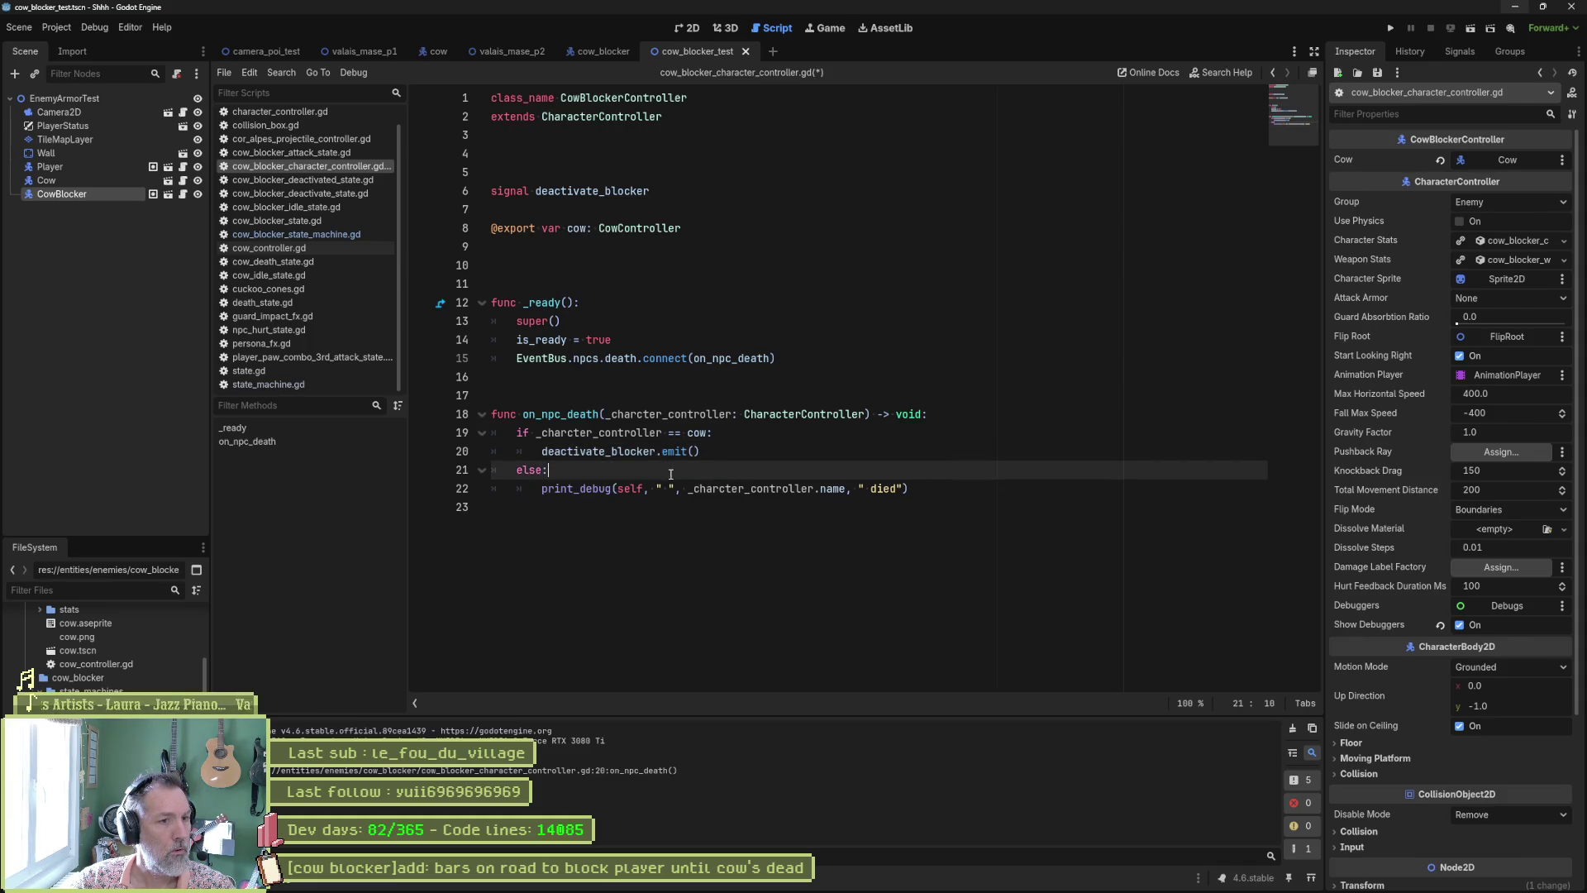
{"action": "key", "text": "ctrl+shift+k"}
{"action": "key", "text": "ctrl+shift+k"}
{"action": "key", "text": "ctrl+s"}
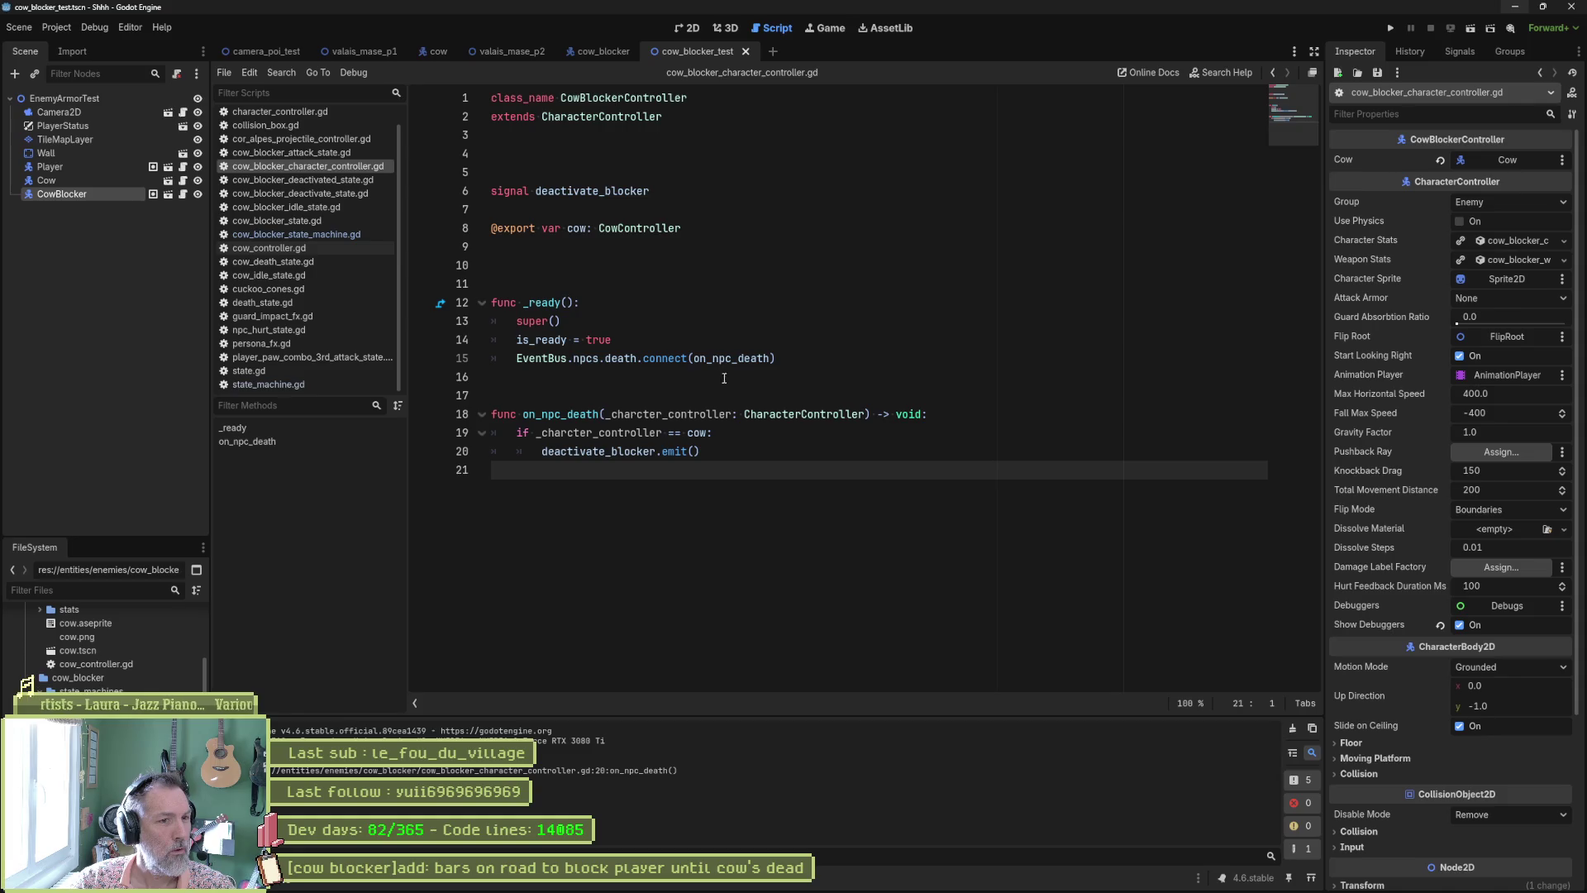
Step: Review the deactivate_blocker and cow references in the death handler, then switch to the Asana board
{"action": "double_click", "coordinate": [639, 453]}
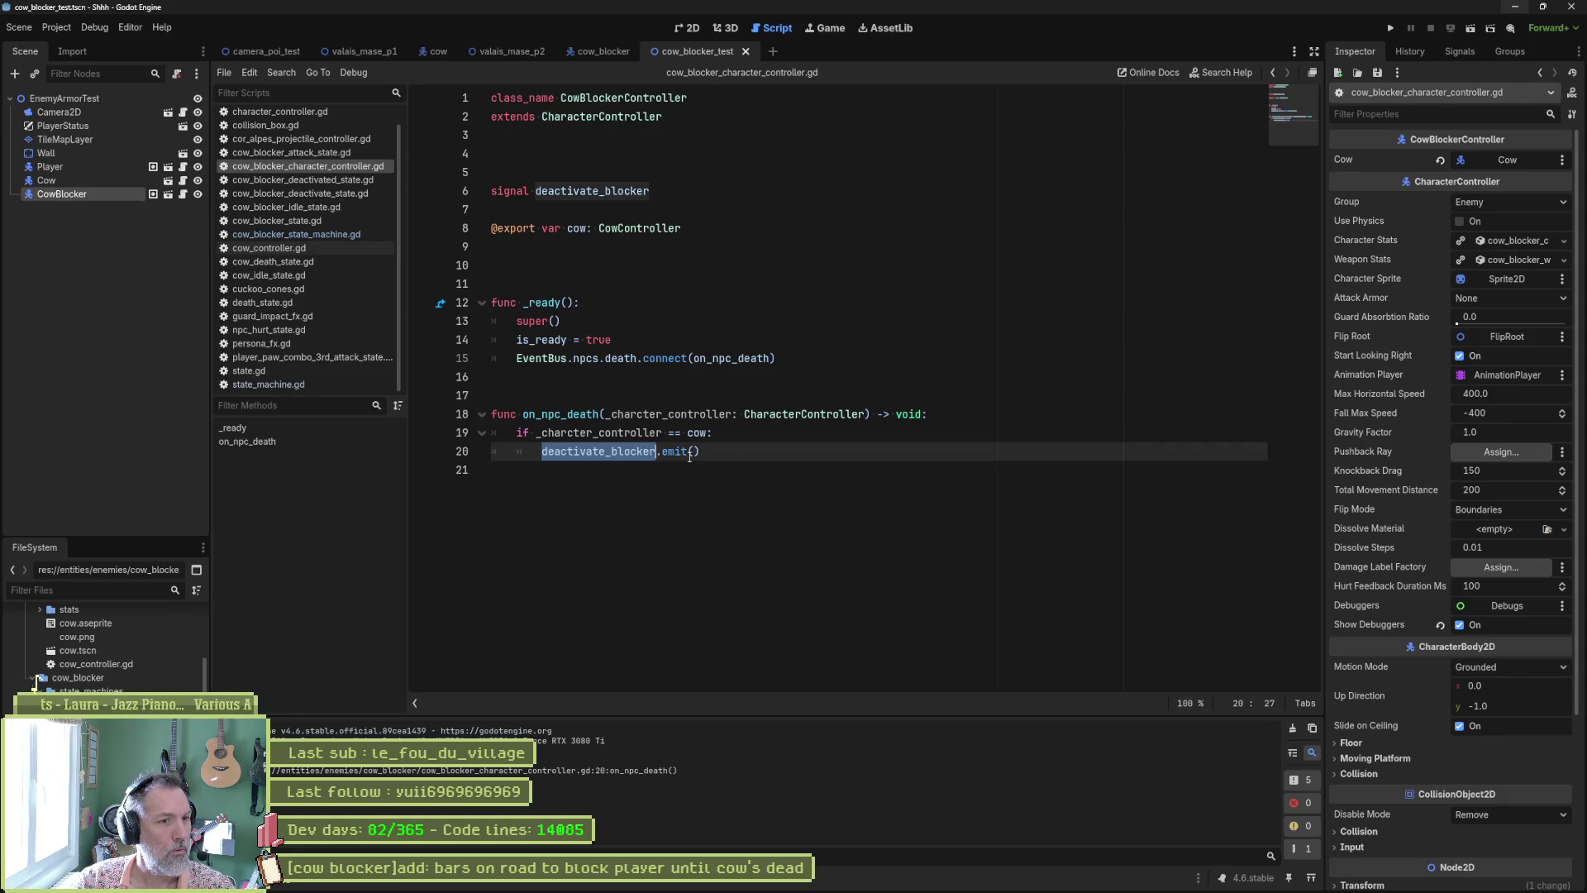
{"action": "double_click", "coordinate": [648, 433]}
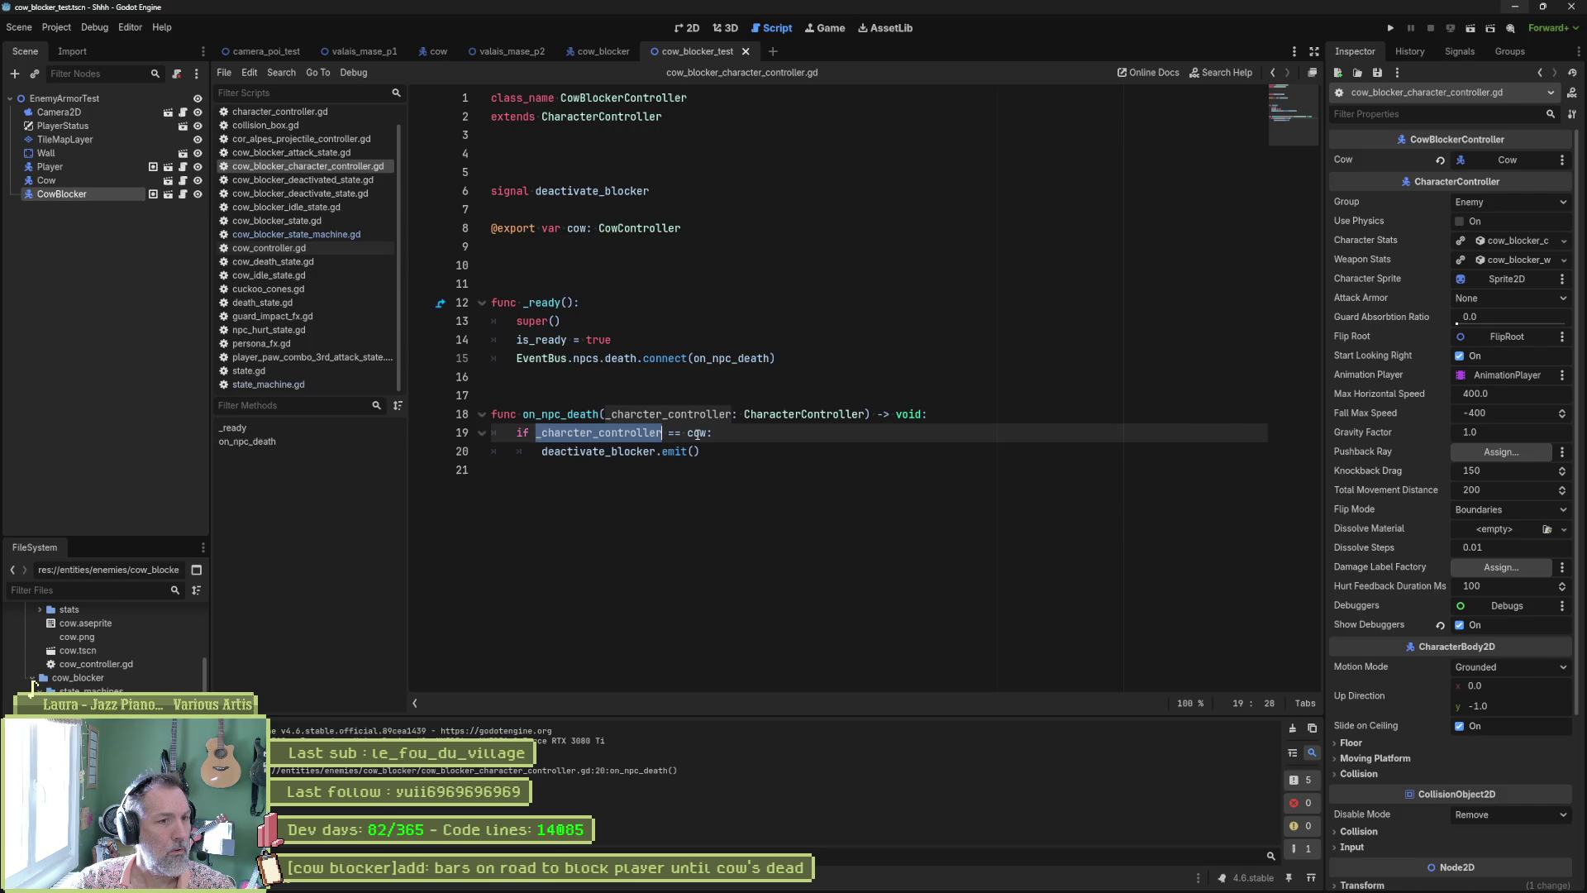
{"action": "double_click", "coordinate": [697, 432]}
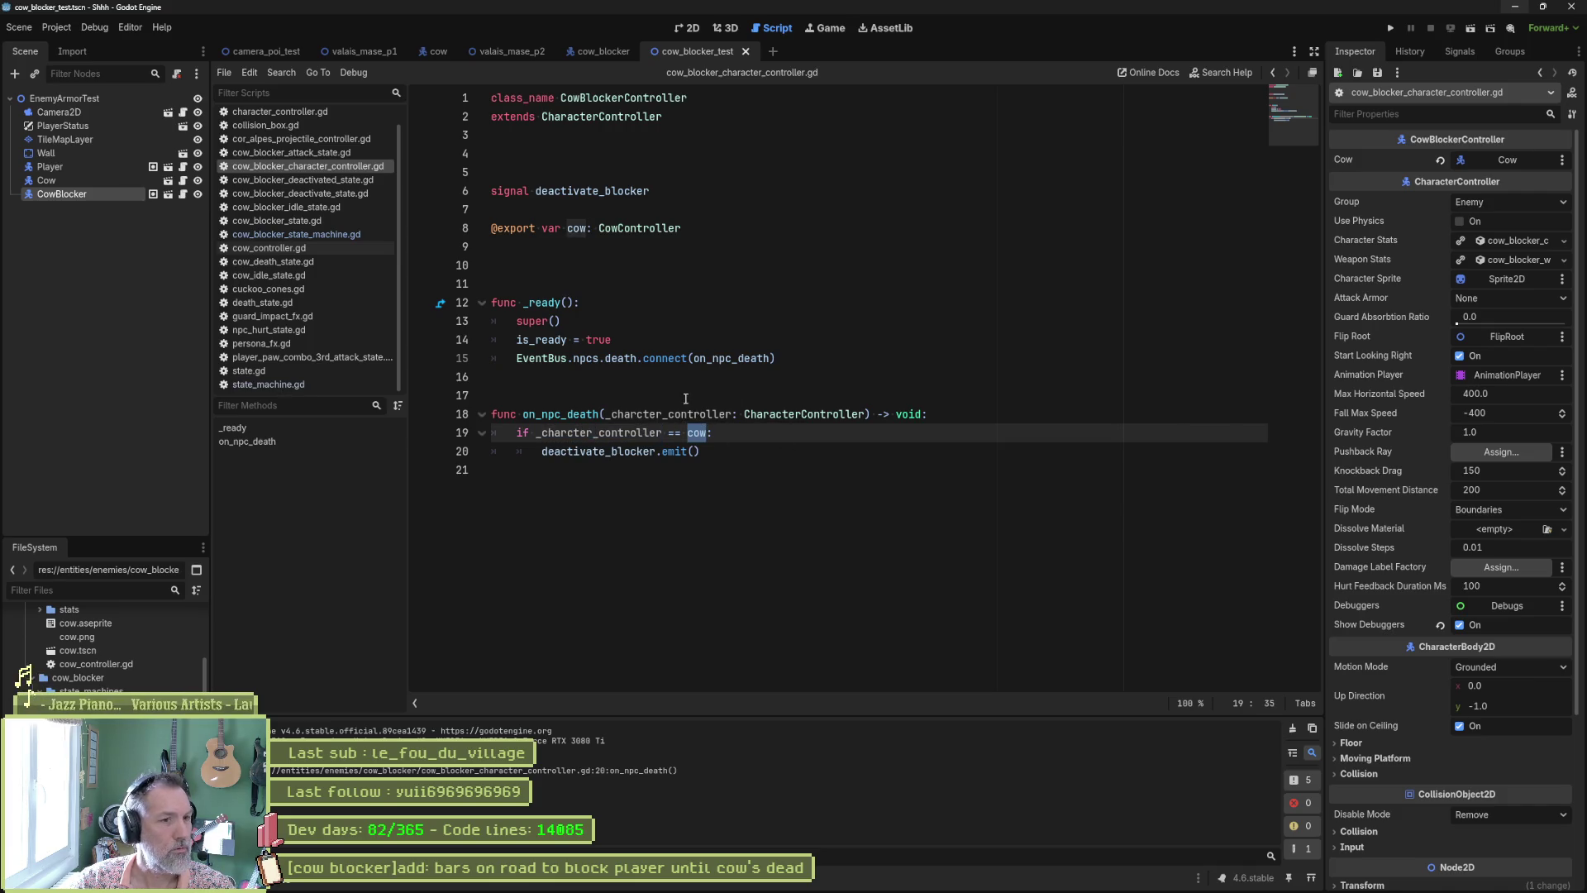
{"action": "left_click", "coordinate": [685, 399]}
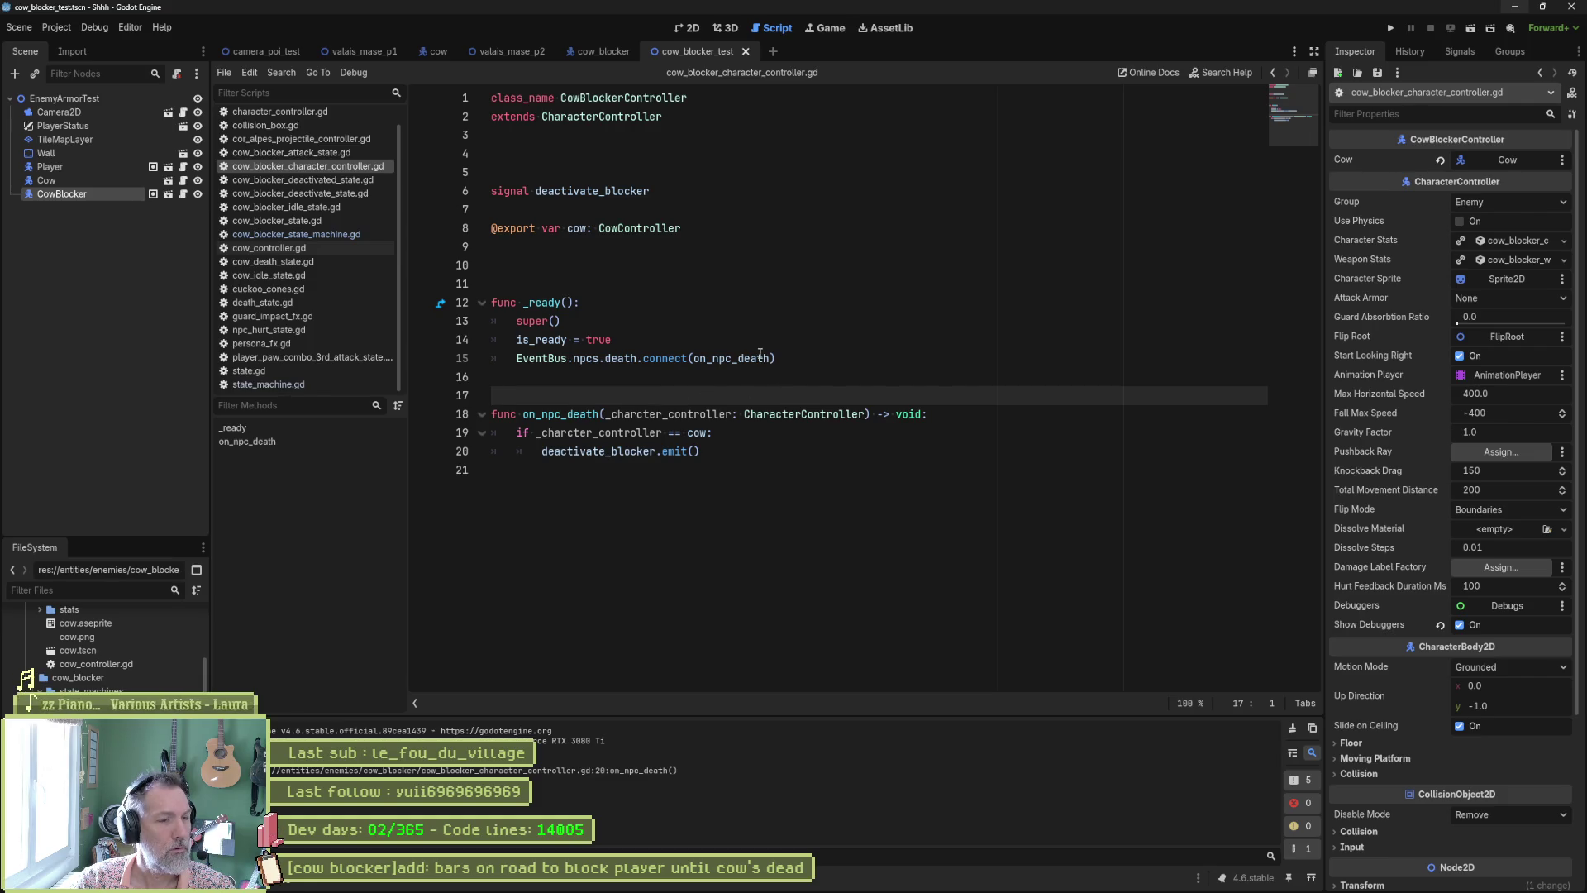
{"action": "mouse_move", "coordinate": [760, 354]}
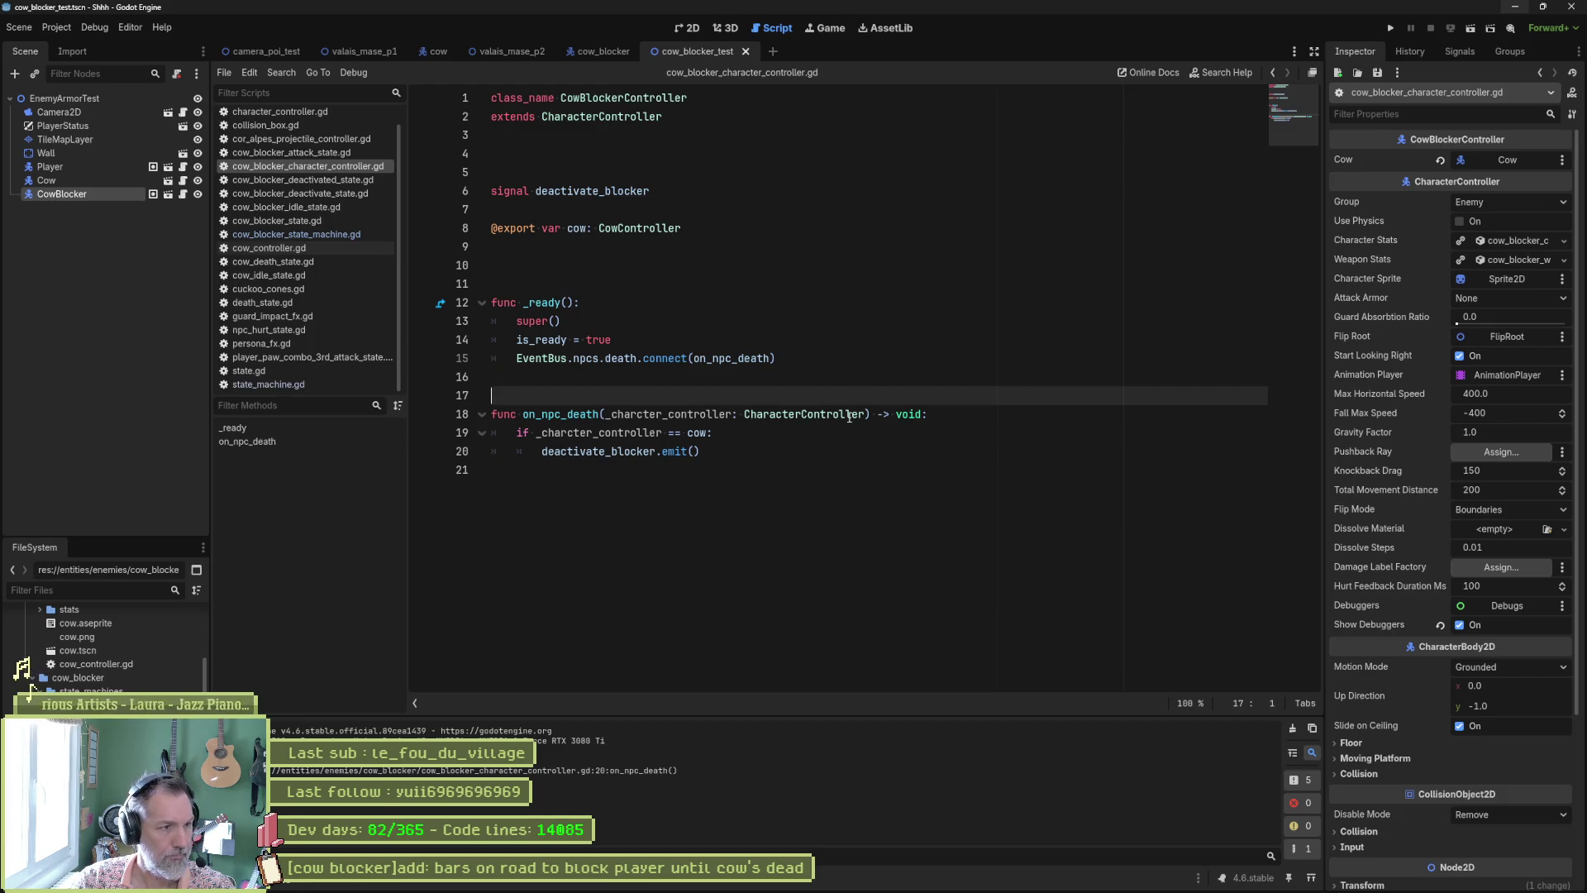
{"action": "mouse_move", "coordinate": [719, 891]}
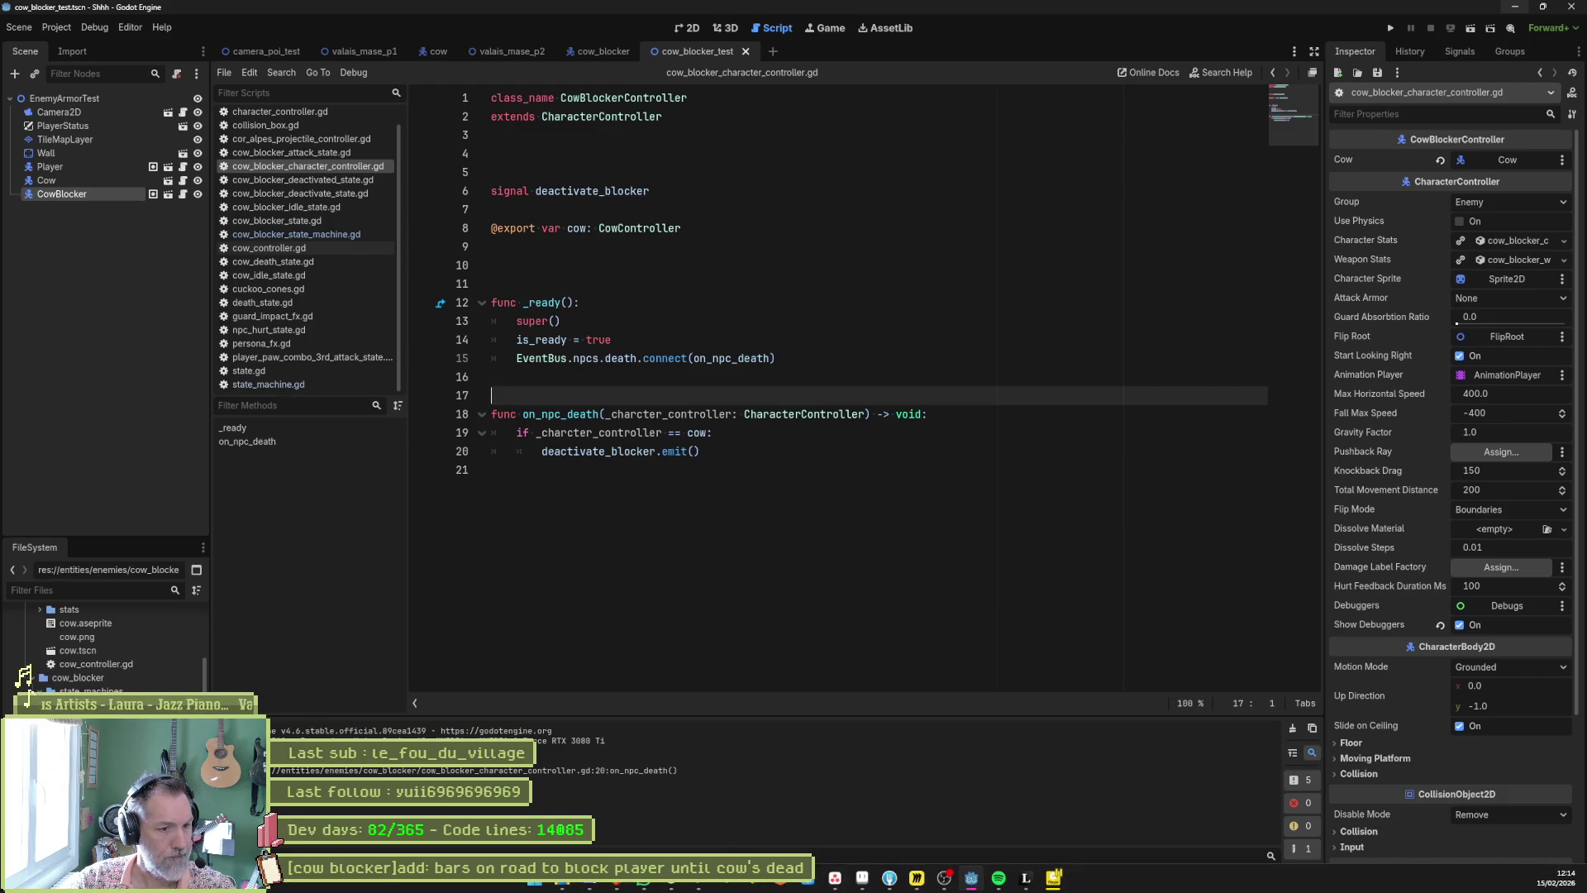
{"action": "mouse_move", "coordinate": [915, 885]}
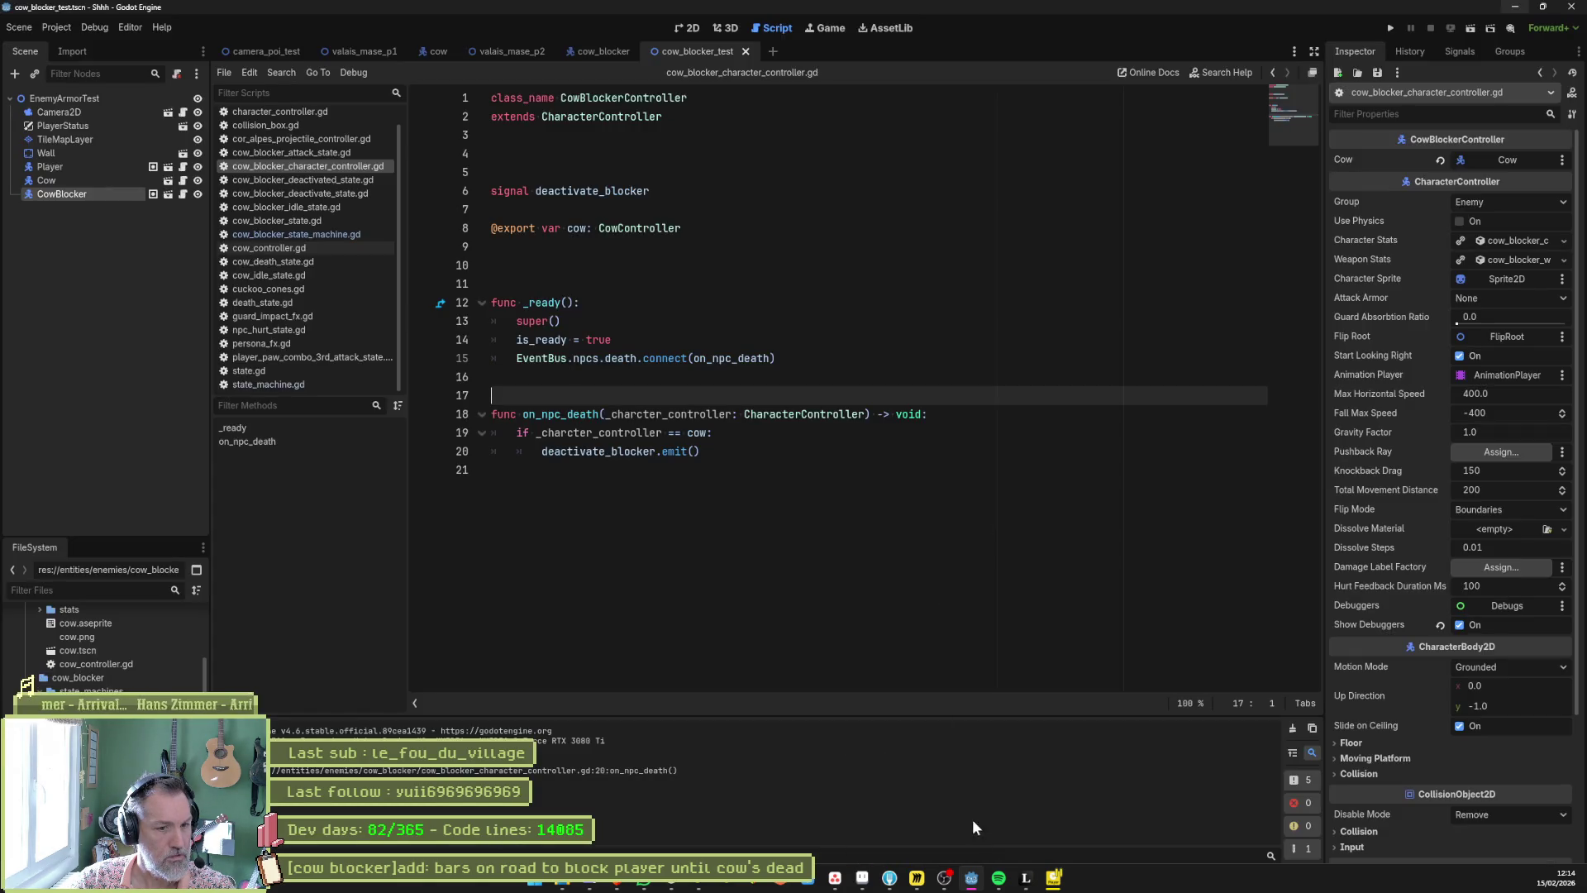
{"action": "key", "text": "alt+Tab"}
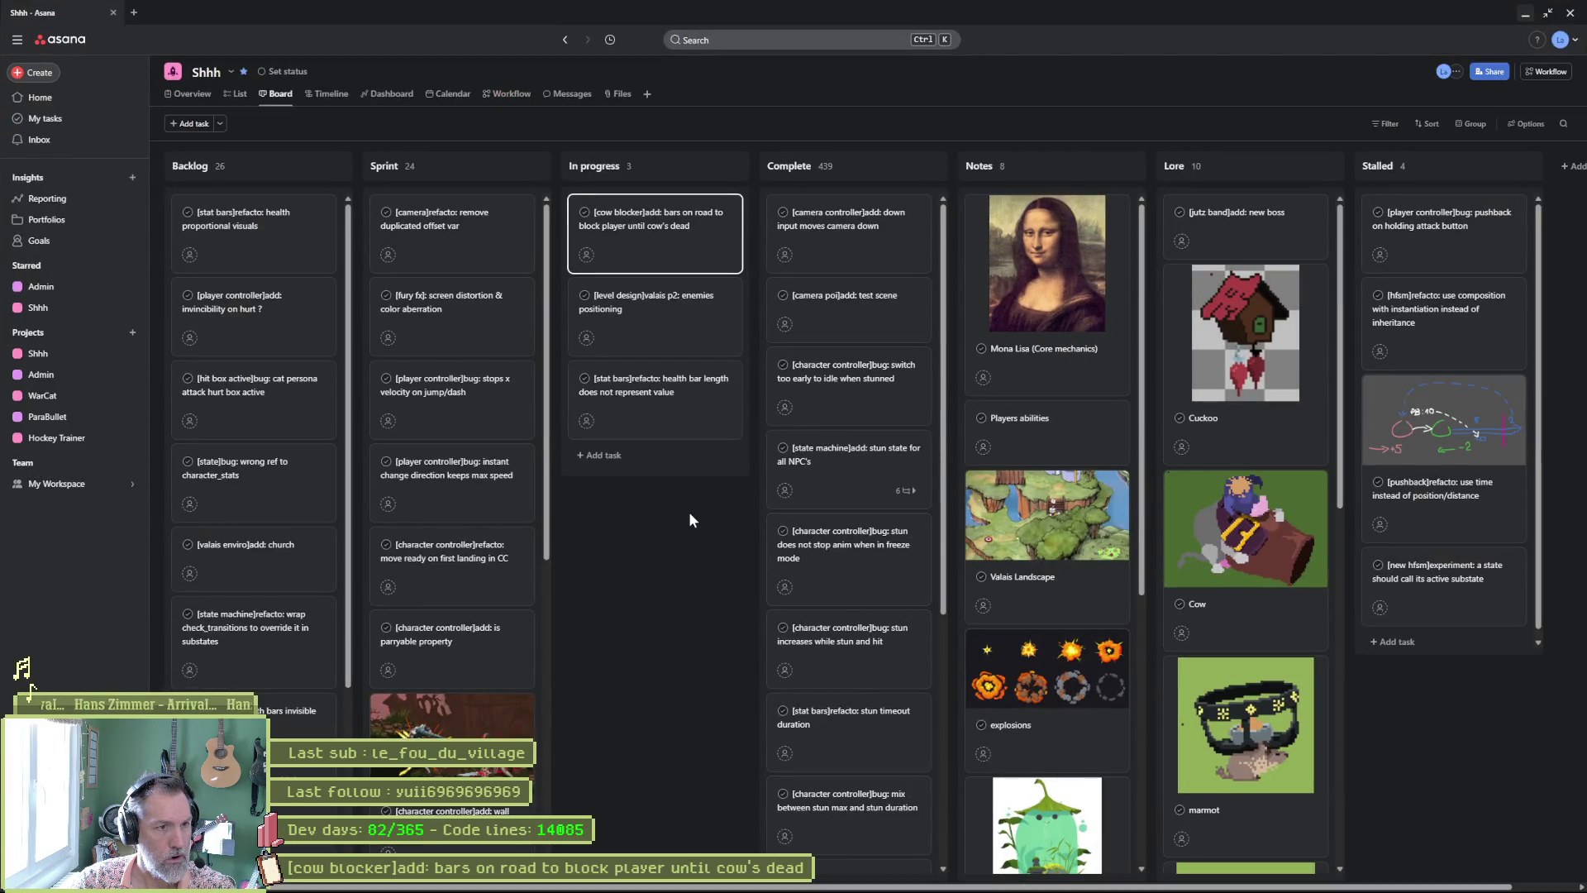
Step: View the cow blocker bars task in Asana, select its full title, and return to Godot
{"action": "left_click", "coordinate": [665, 252]}
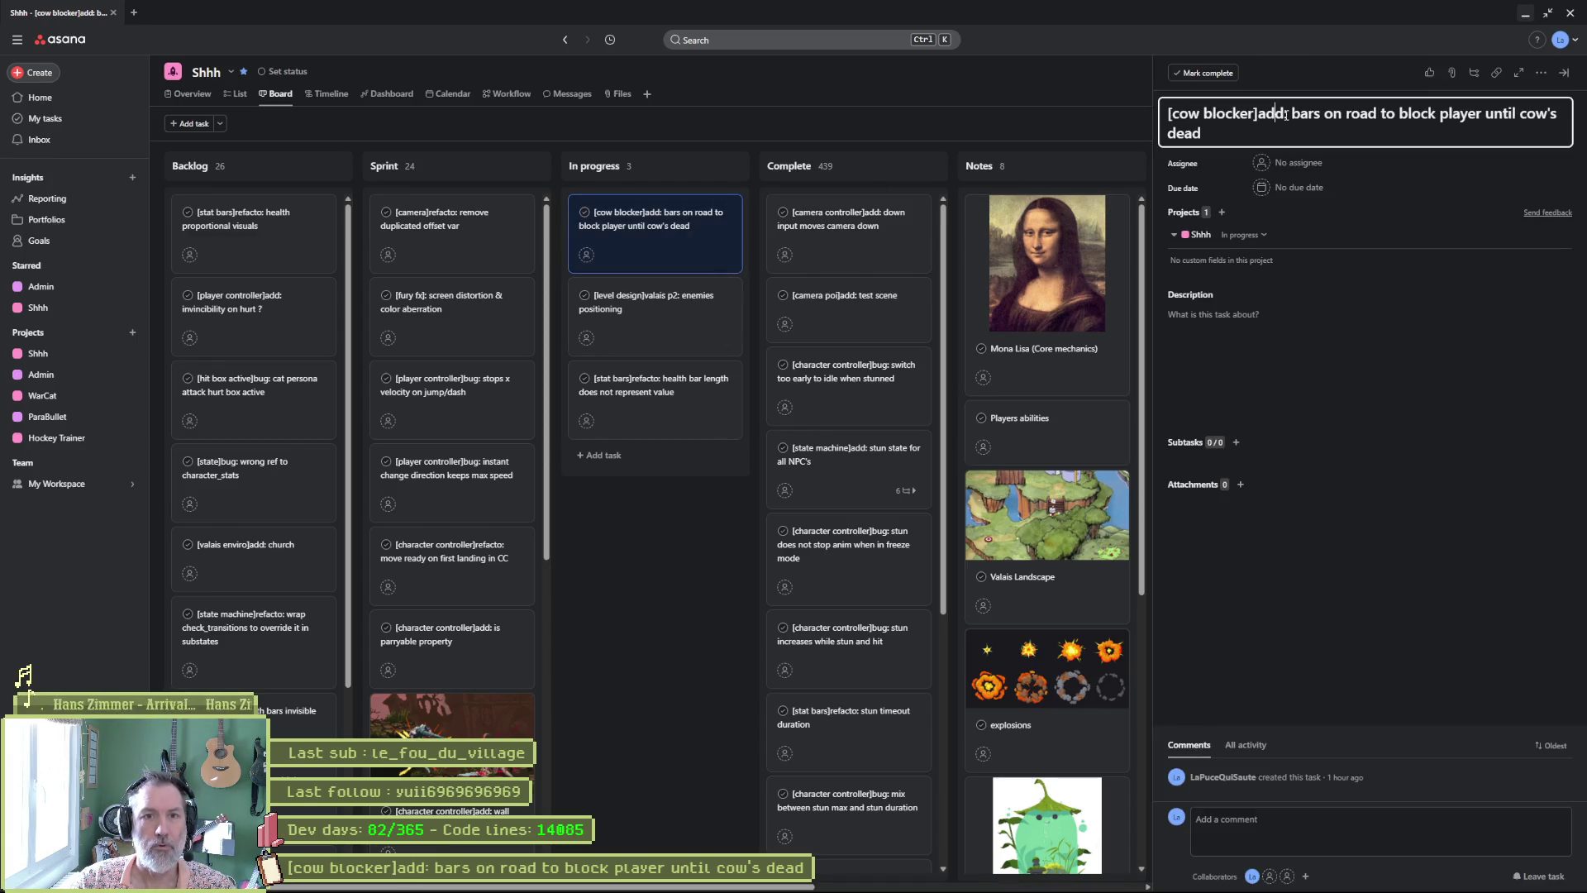
{"action": "triple_click", "coordinate": [1295, 135]}
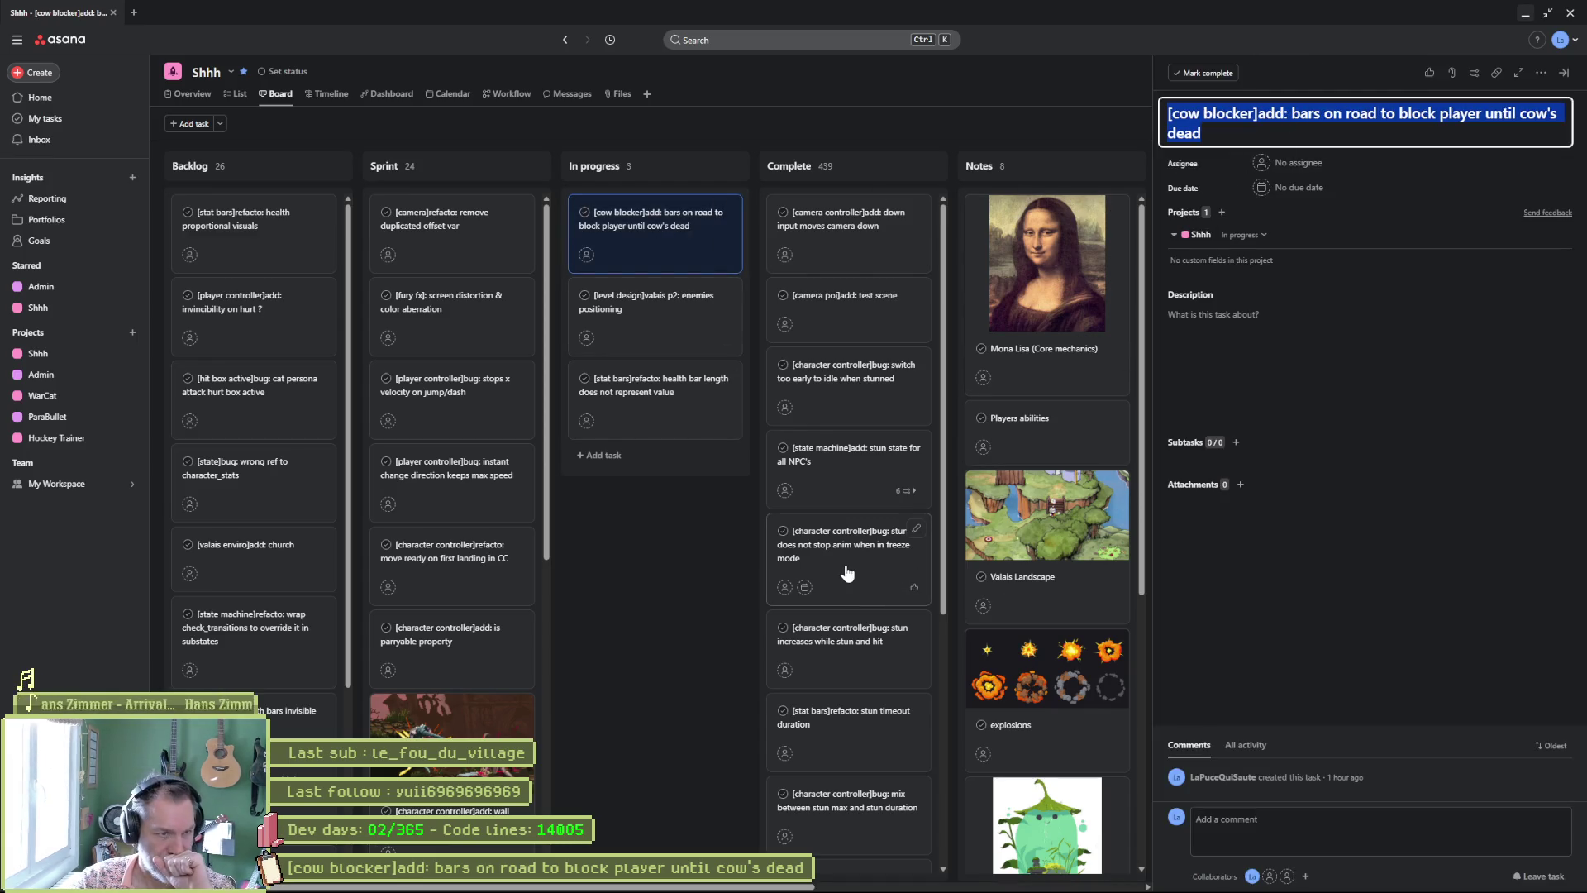
{"action": "mouse_move", "coordinate": [792, 888]}
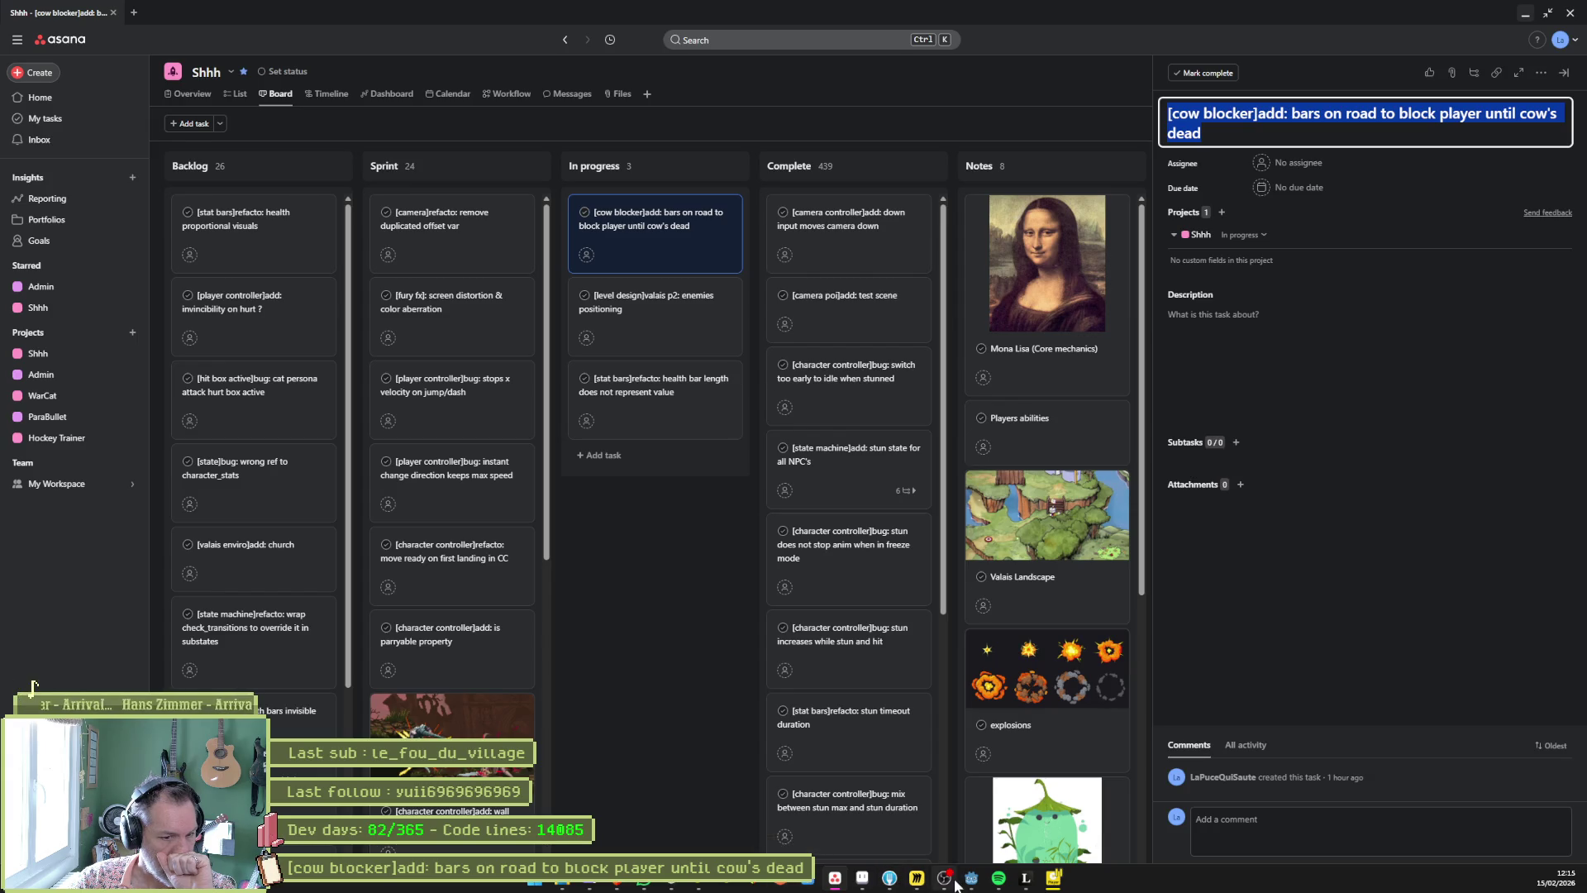
{"action": "left_click", "coordinate": [972, 878]}
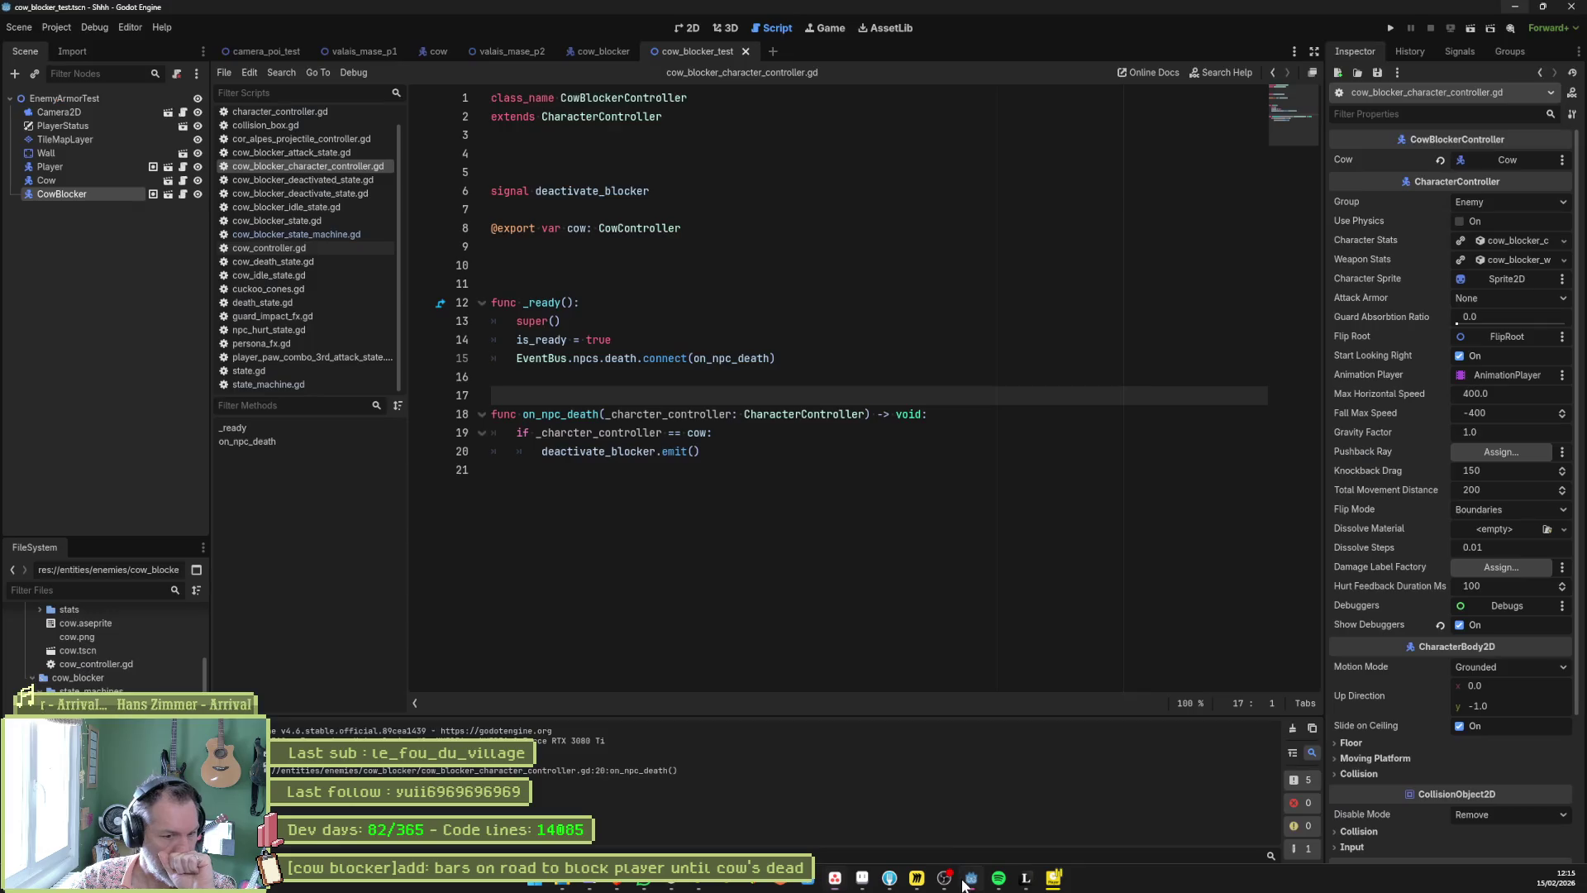
Step: Show the valais_mase_p2 level in the 2D view
{"action": "left_click", "coordinate": [691, 28]}
{"action": "left_click", "coordinate": [275, 53]}
{"action": "left_click", "coordinate": [539, 52]}
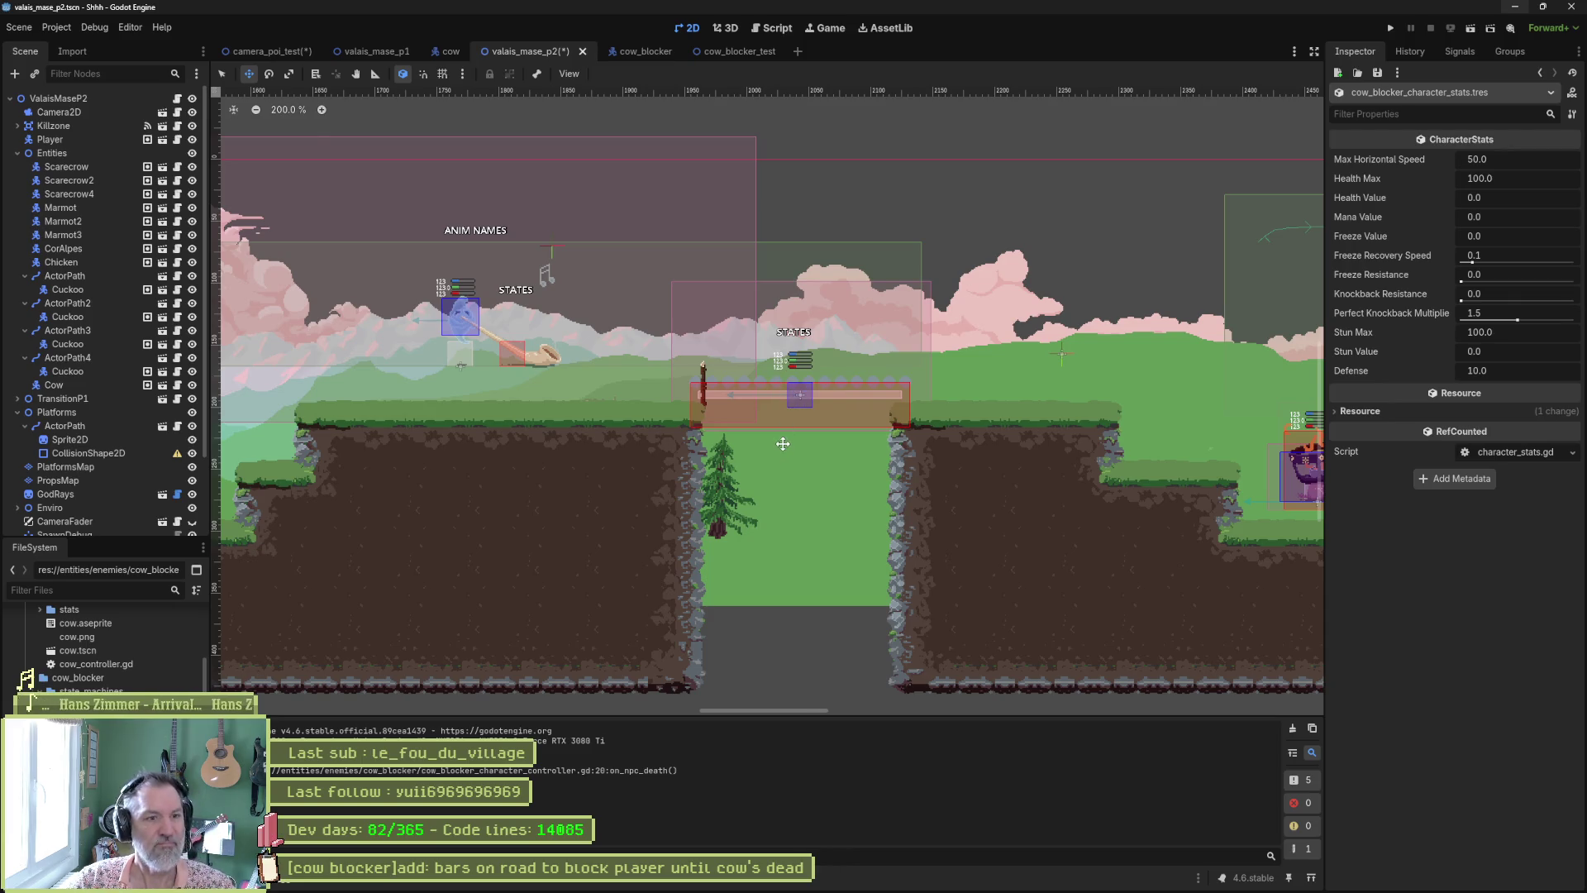
{"action": "scroll", "coordinate": [784, 388], "scroll_direction": "up", "scroll_amount": 3}
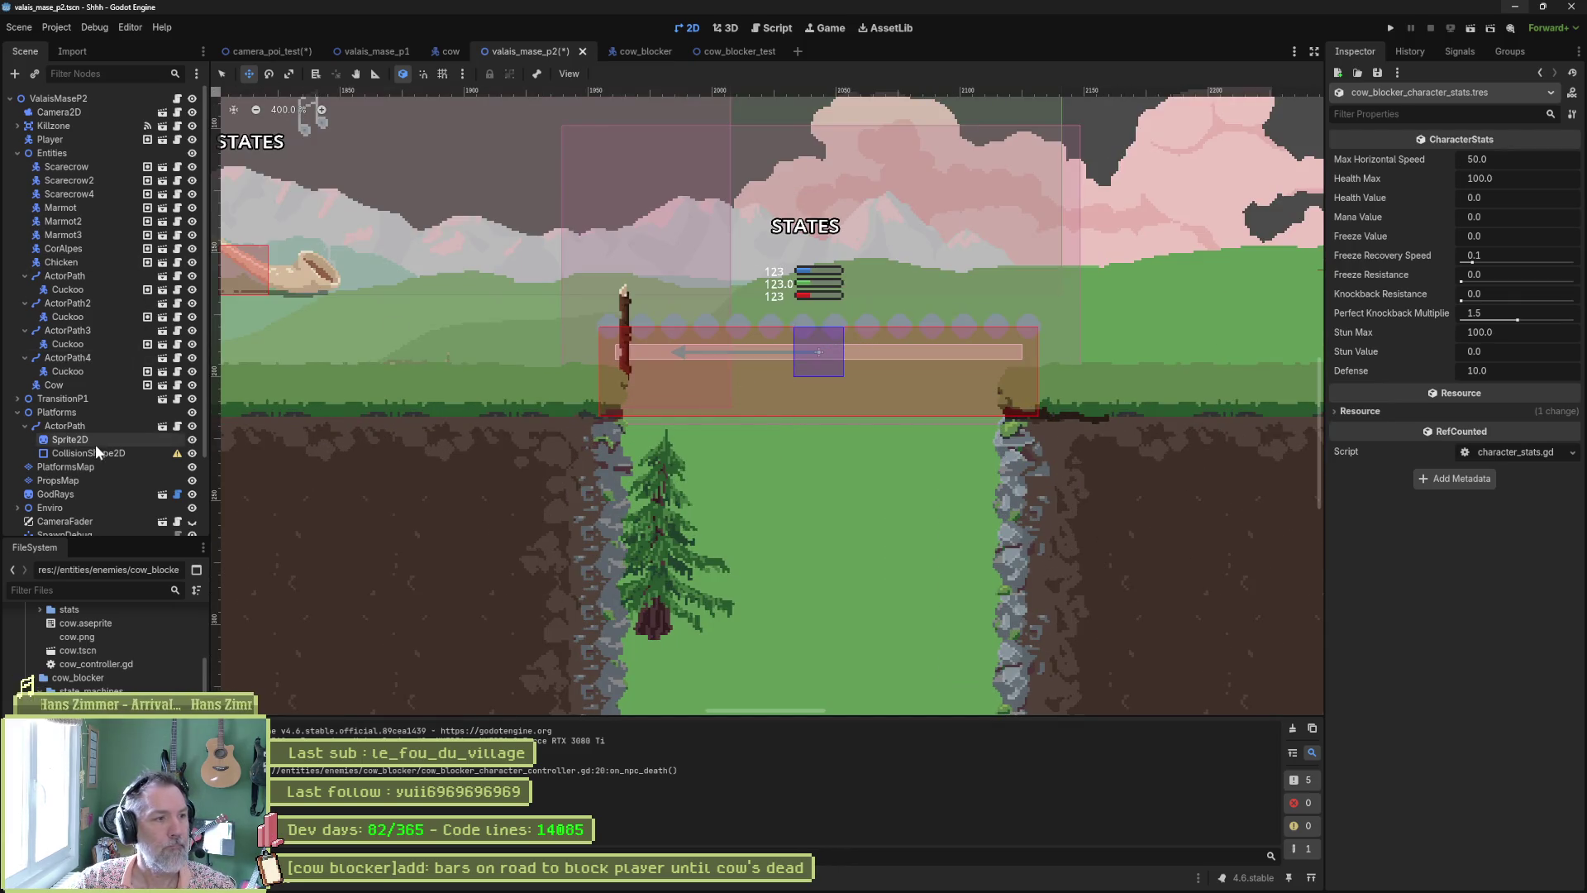
Step: Shift the CowBlocker 21 px down over the road gap and open its cow_blocker scene
{"action": "left_click", "coordinate": [818, 352]}
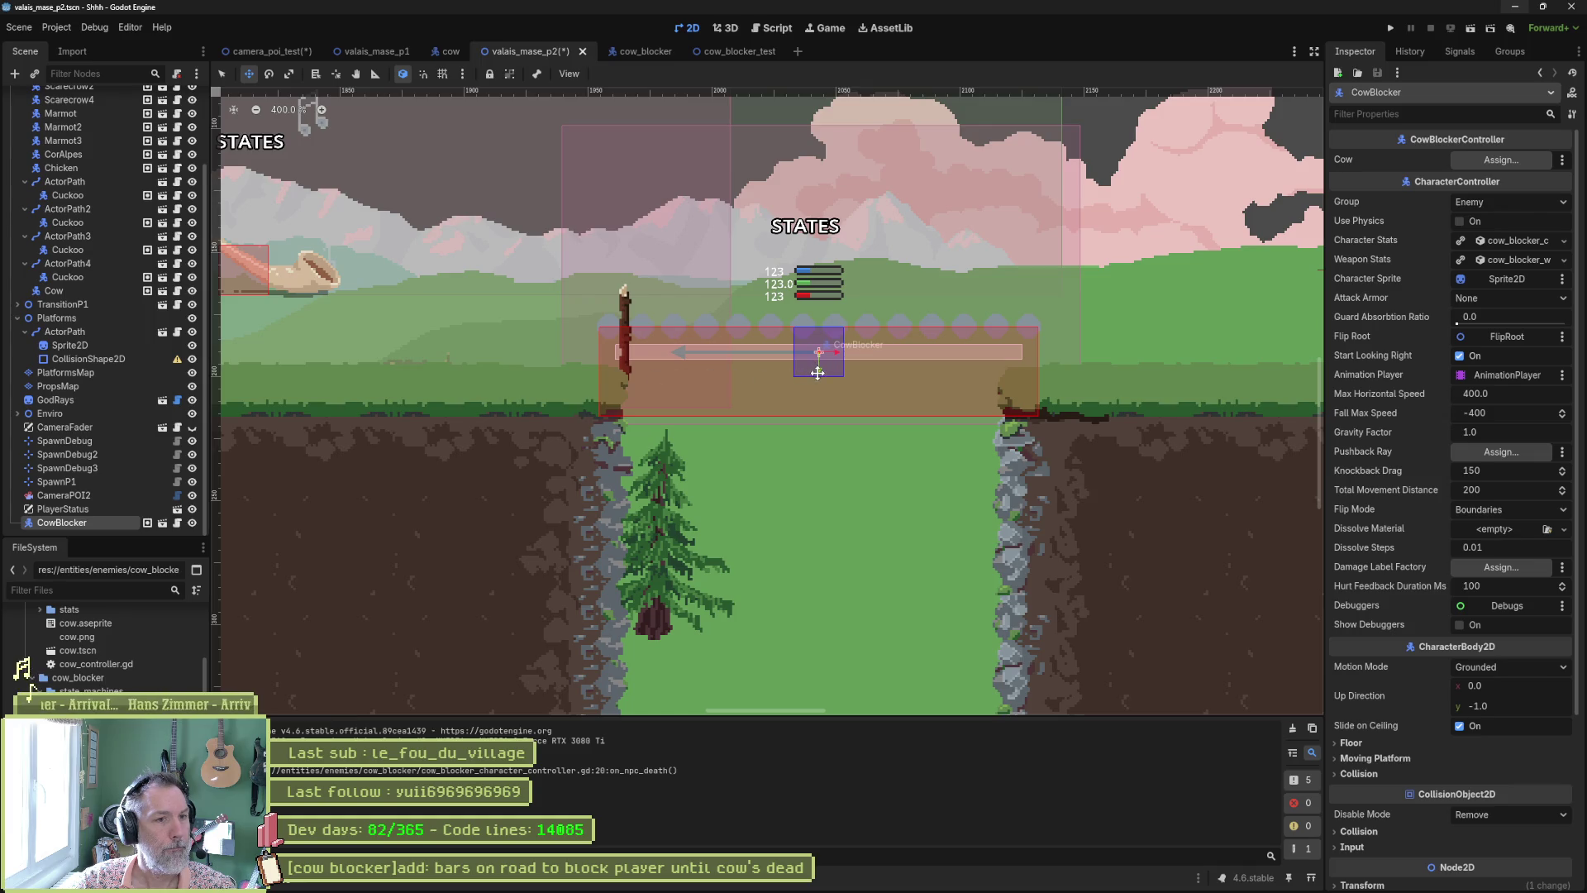
{"action": "left_click_drag", "start_coordinate": [817, 373], "coordinate": [824, 425]}
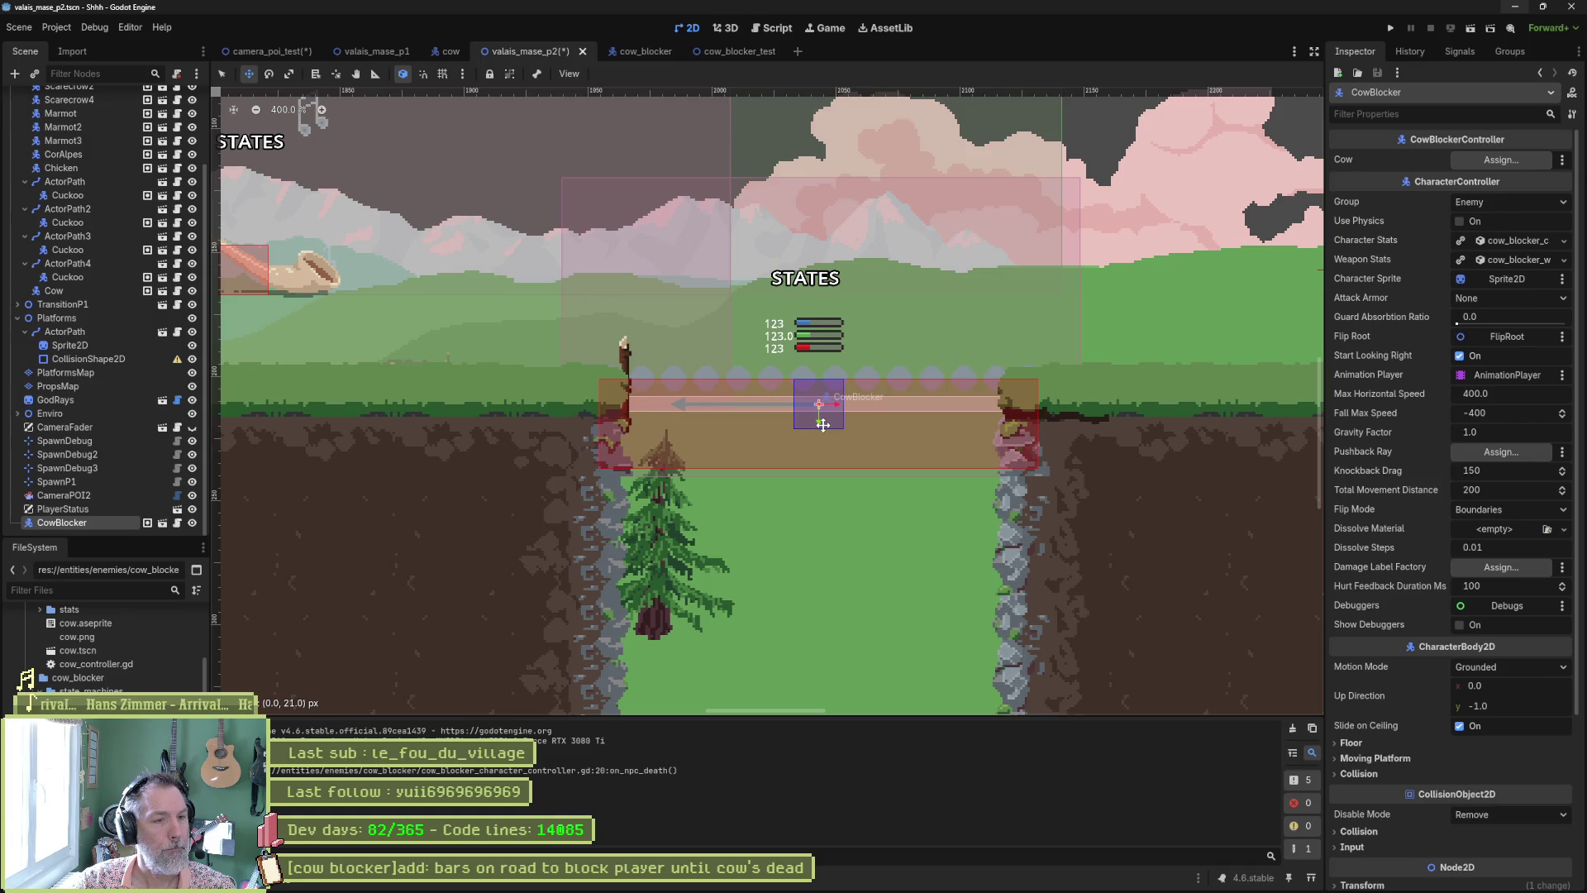
{"action": "left_click_drag", "start_coordinate": [823, 425], "coordinate": [823, 425]}
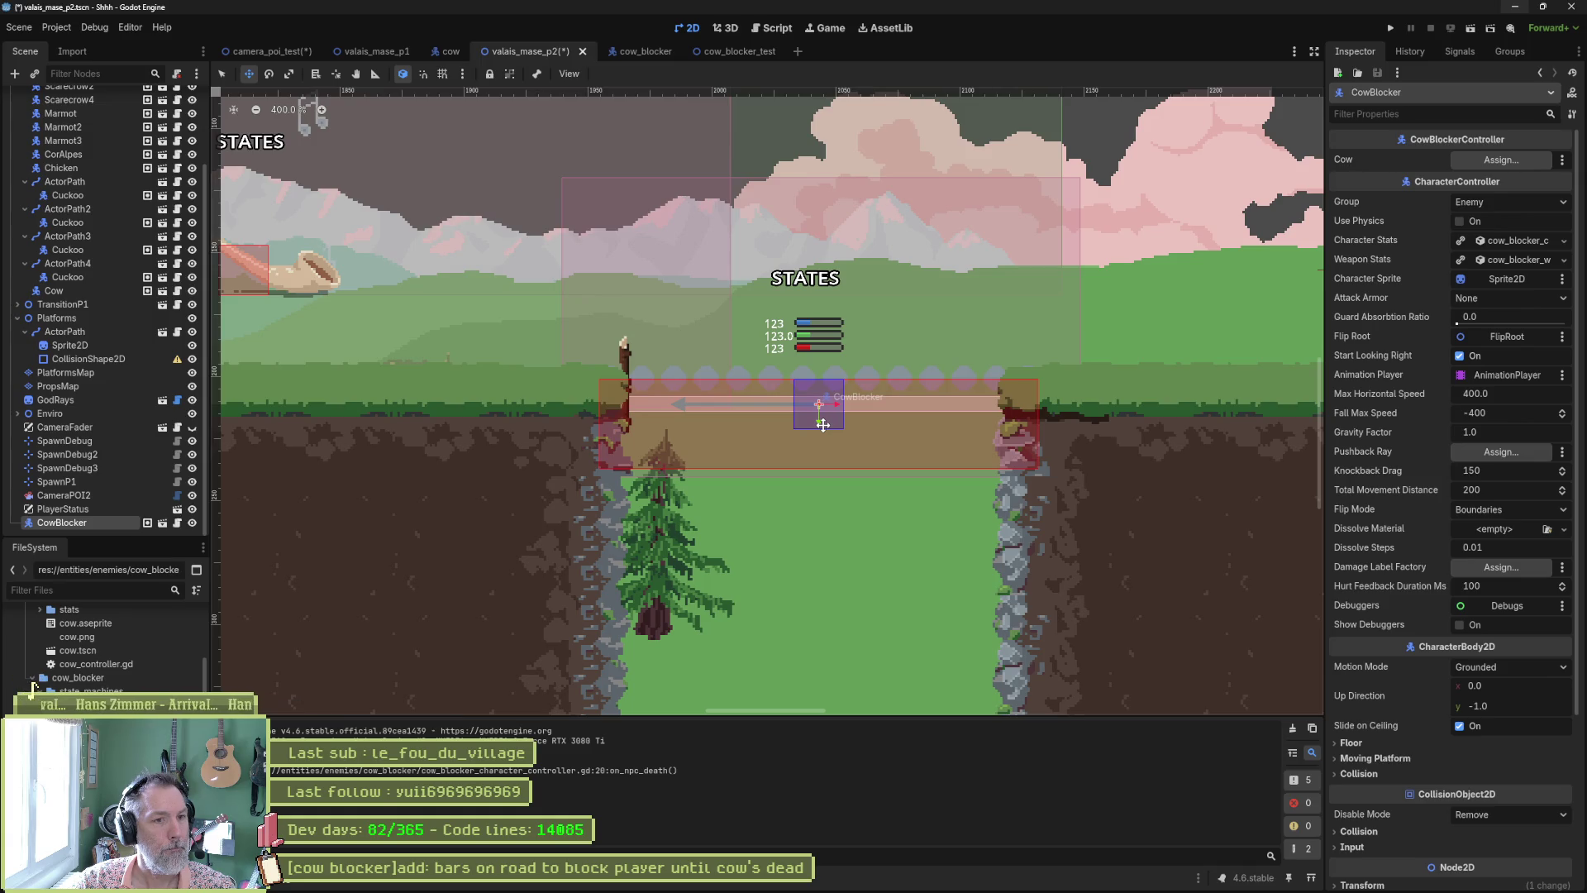
{"action": "left_click", "coordinate": [163, 524]}
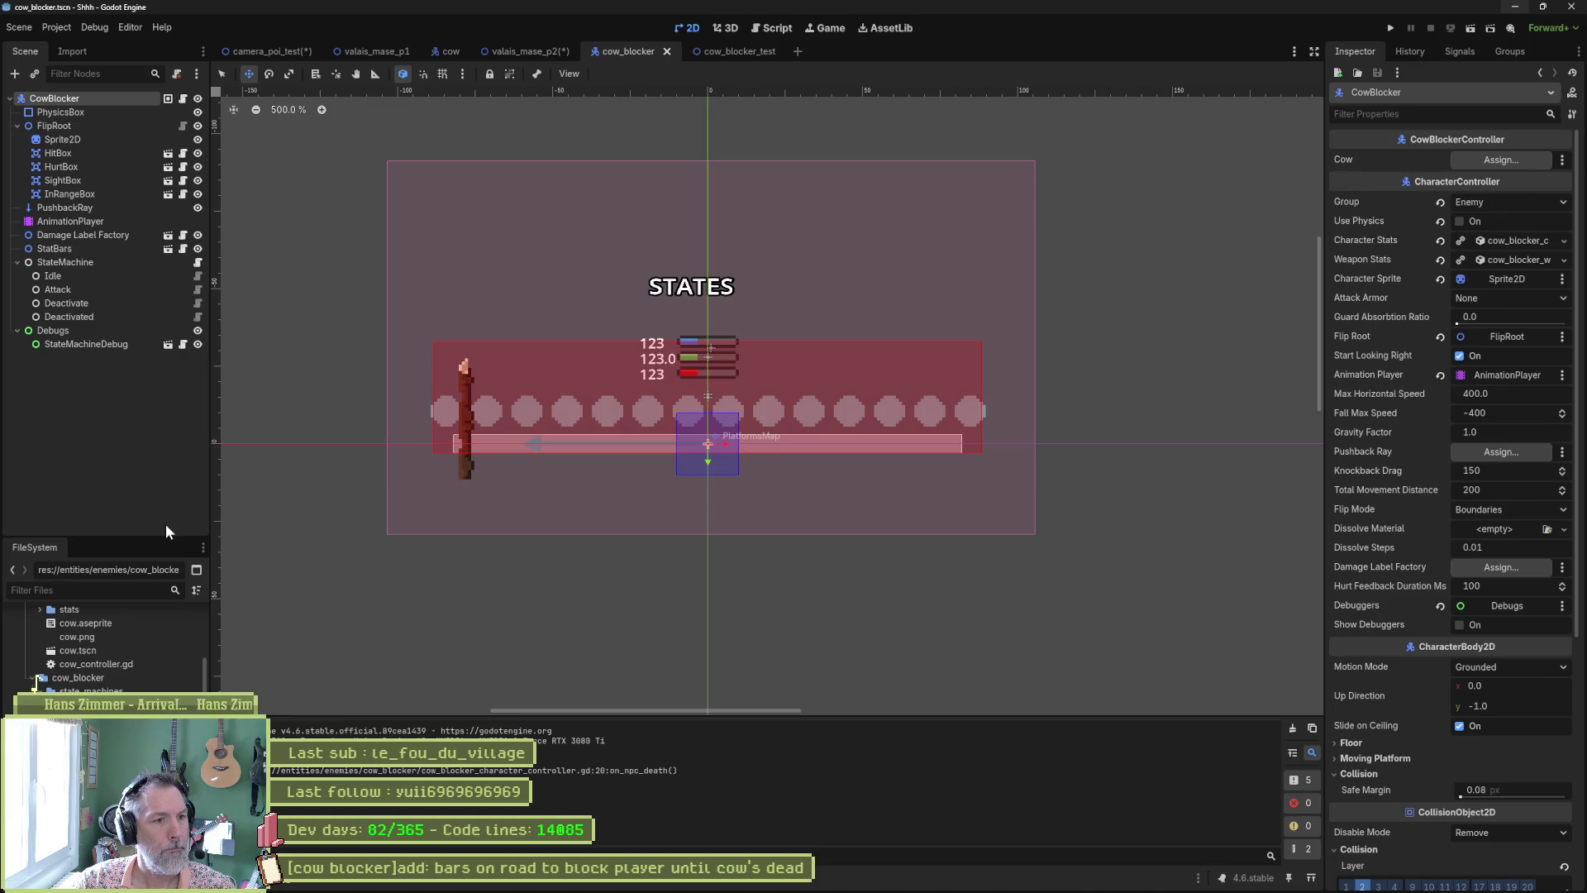
Step: Lower the cow_blocker bars Sprite2D by about 12 px and save the scene
{"action": "left_click", "coordinate": [94, 139]}
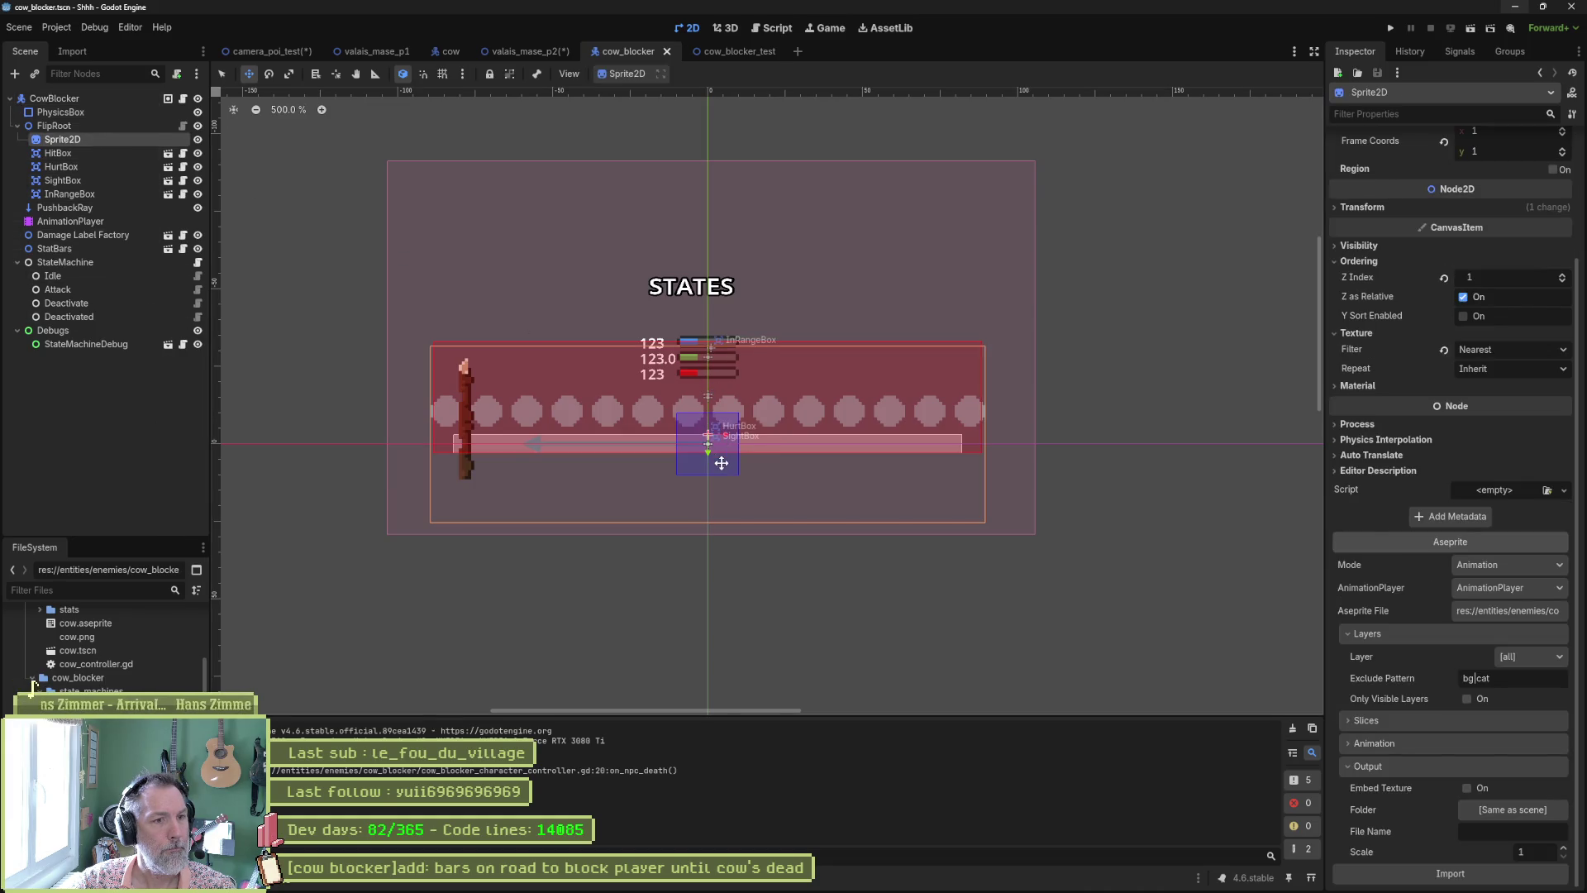
{"action": "left_click_drag", "start_coordinate": [711, 453], "coordinate": [721, 491]}
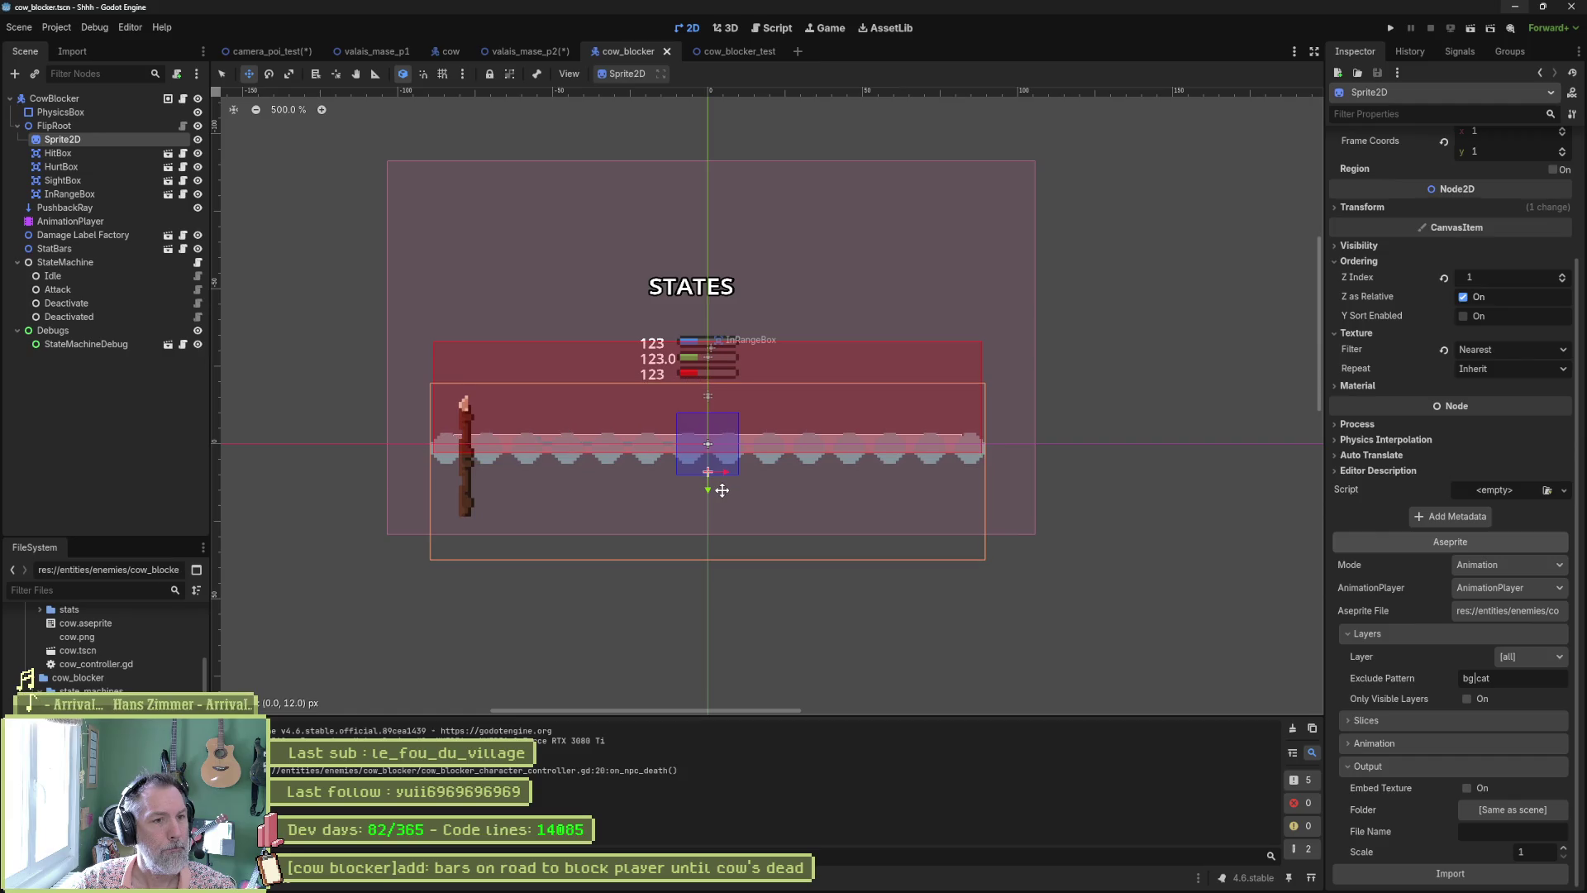
{"action": "key", "text": "ctrl+s"}
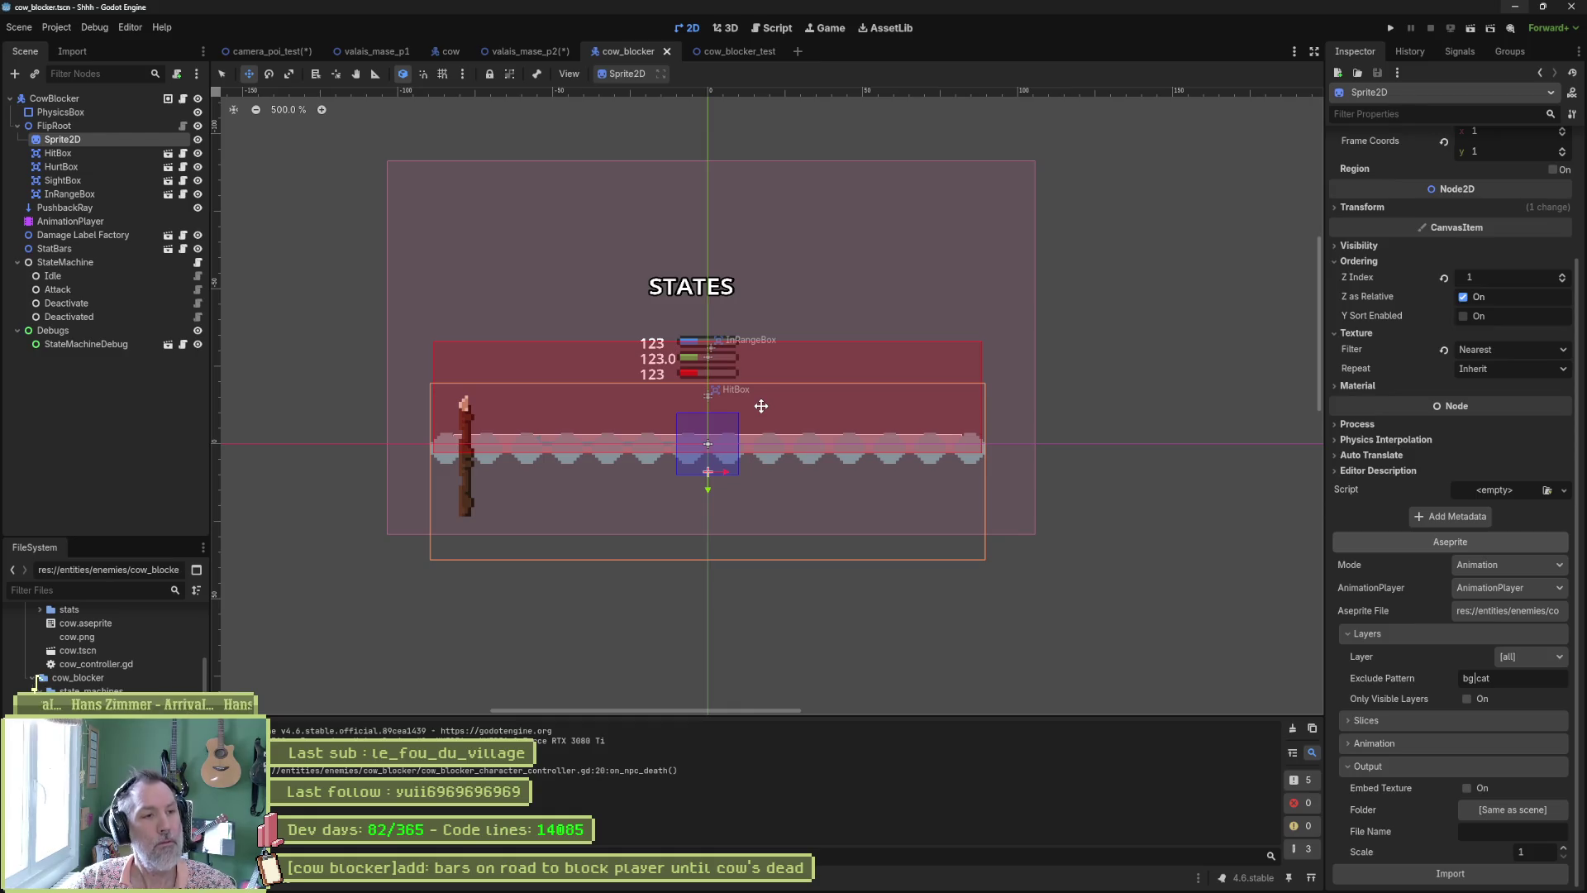
Step: Lower the HitBox at the 0.0 s and 0.1 s keyframes of the attack animation
{"action": "left_click", "coordinate": [70, 221]}
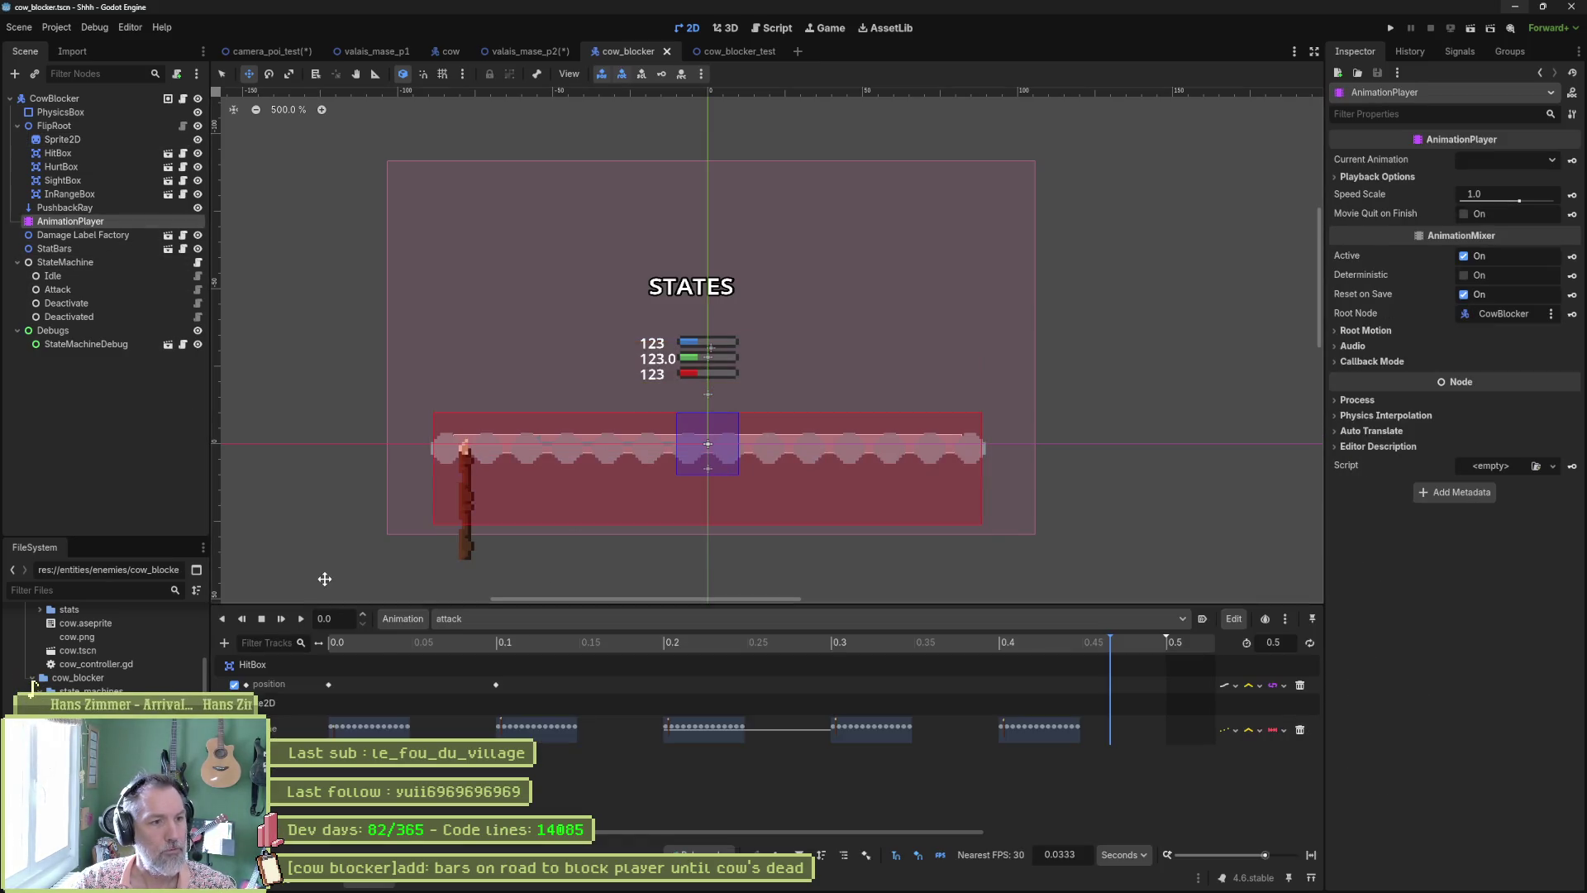
{"action": "mouse_move", "coordinate": [358, 638]}
{"action": "left_mouse_down"}
{"action": "mouse_move", "coordinate": [959, 636]}
{"action": "mouse_move", "coordinate": [322, 643]}
{"action": "left_mouse_up"}
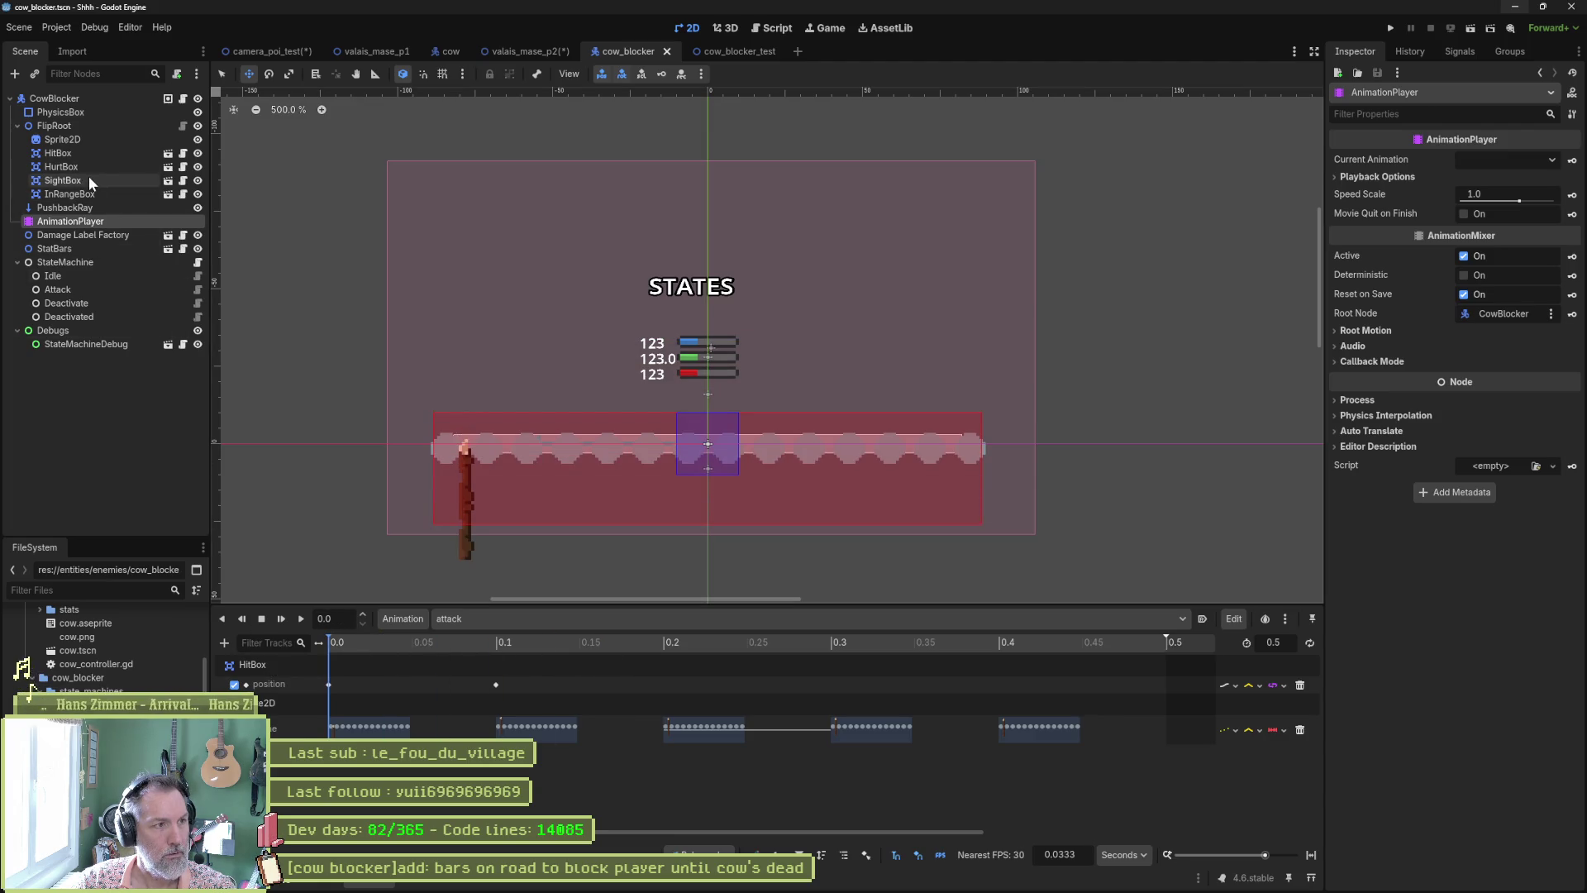
{"action": "left_click", "coordinate": [82, 152]}
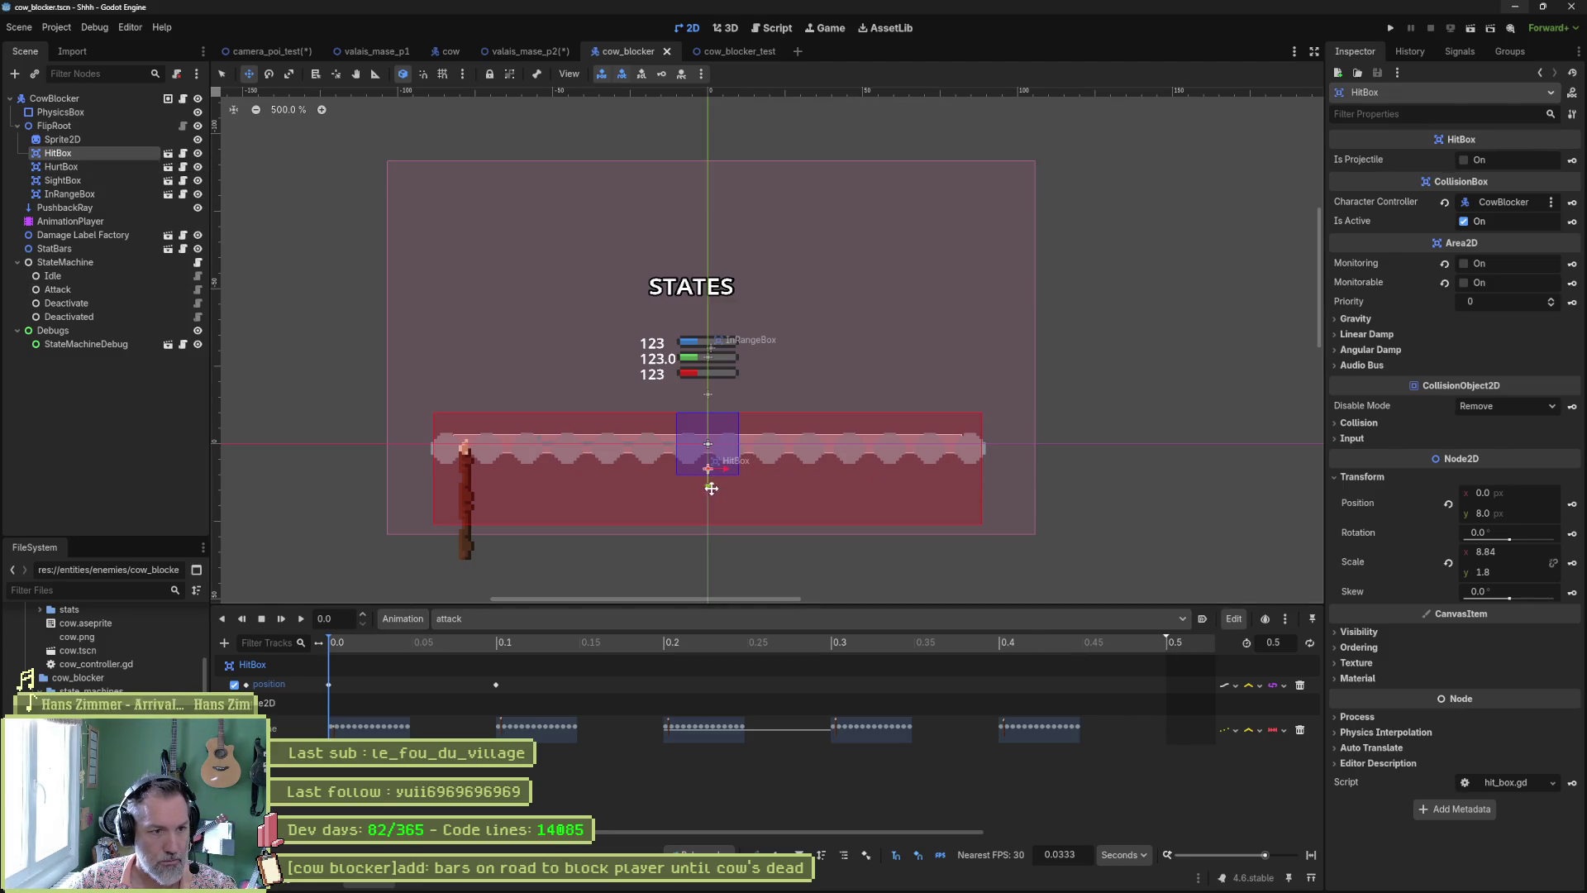
{"action": "left_click_drag", "start_coordinate": [707, 484], "coordinate": [707, 518]}
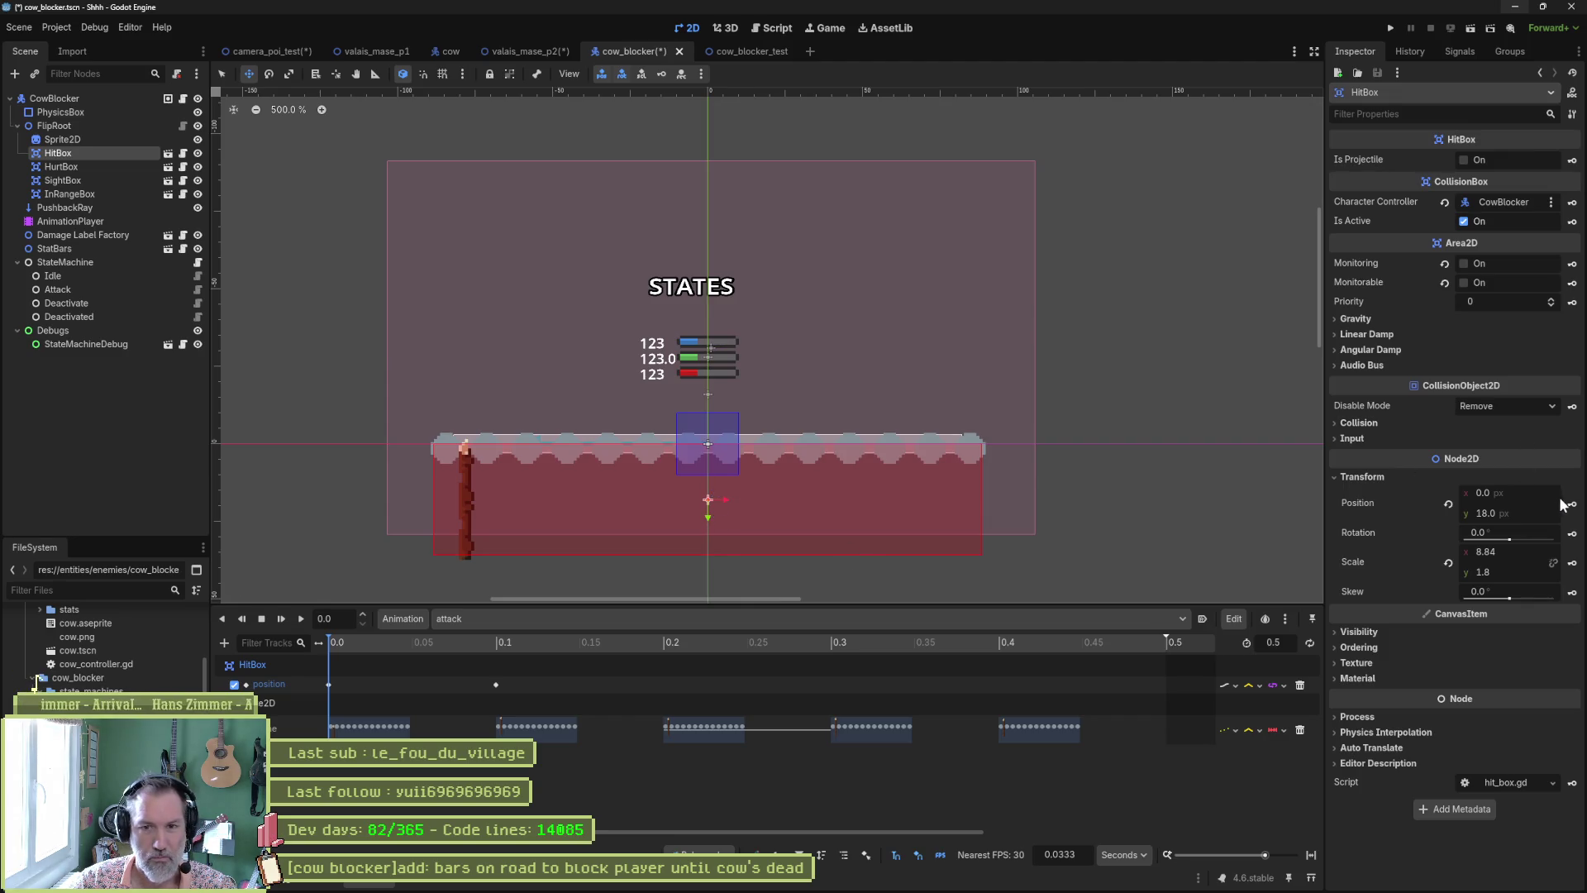
{"action": "left_click", "coordinate": [505, 641]}
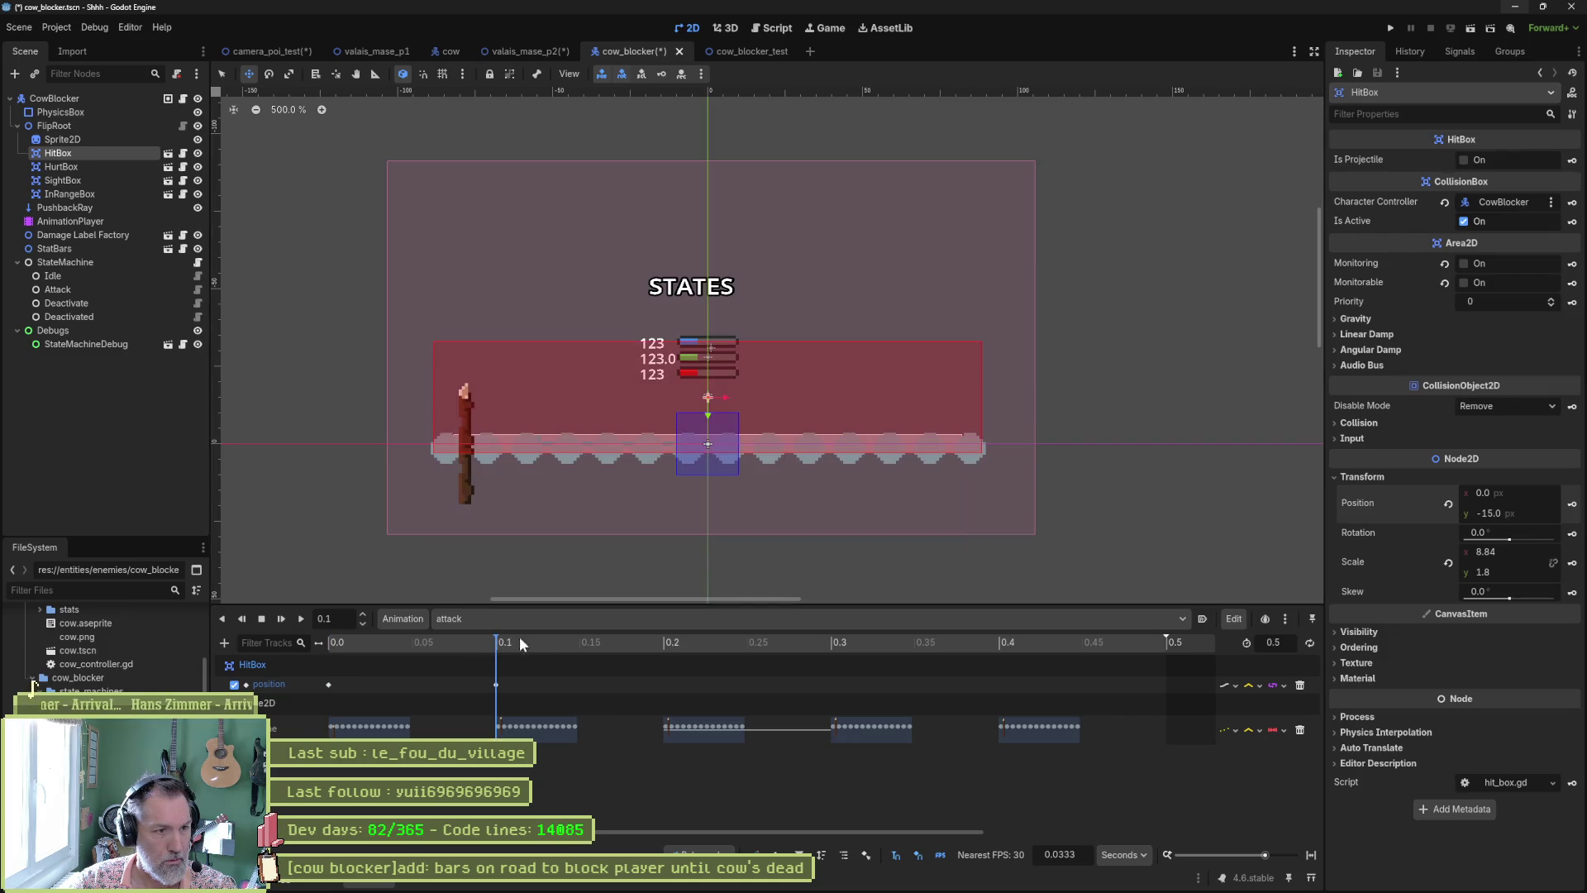
{"action": "left_click_drag", "start_coordinate": [702, 407], "coordinate": [701, 449]}
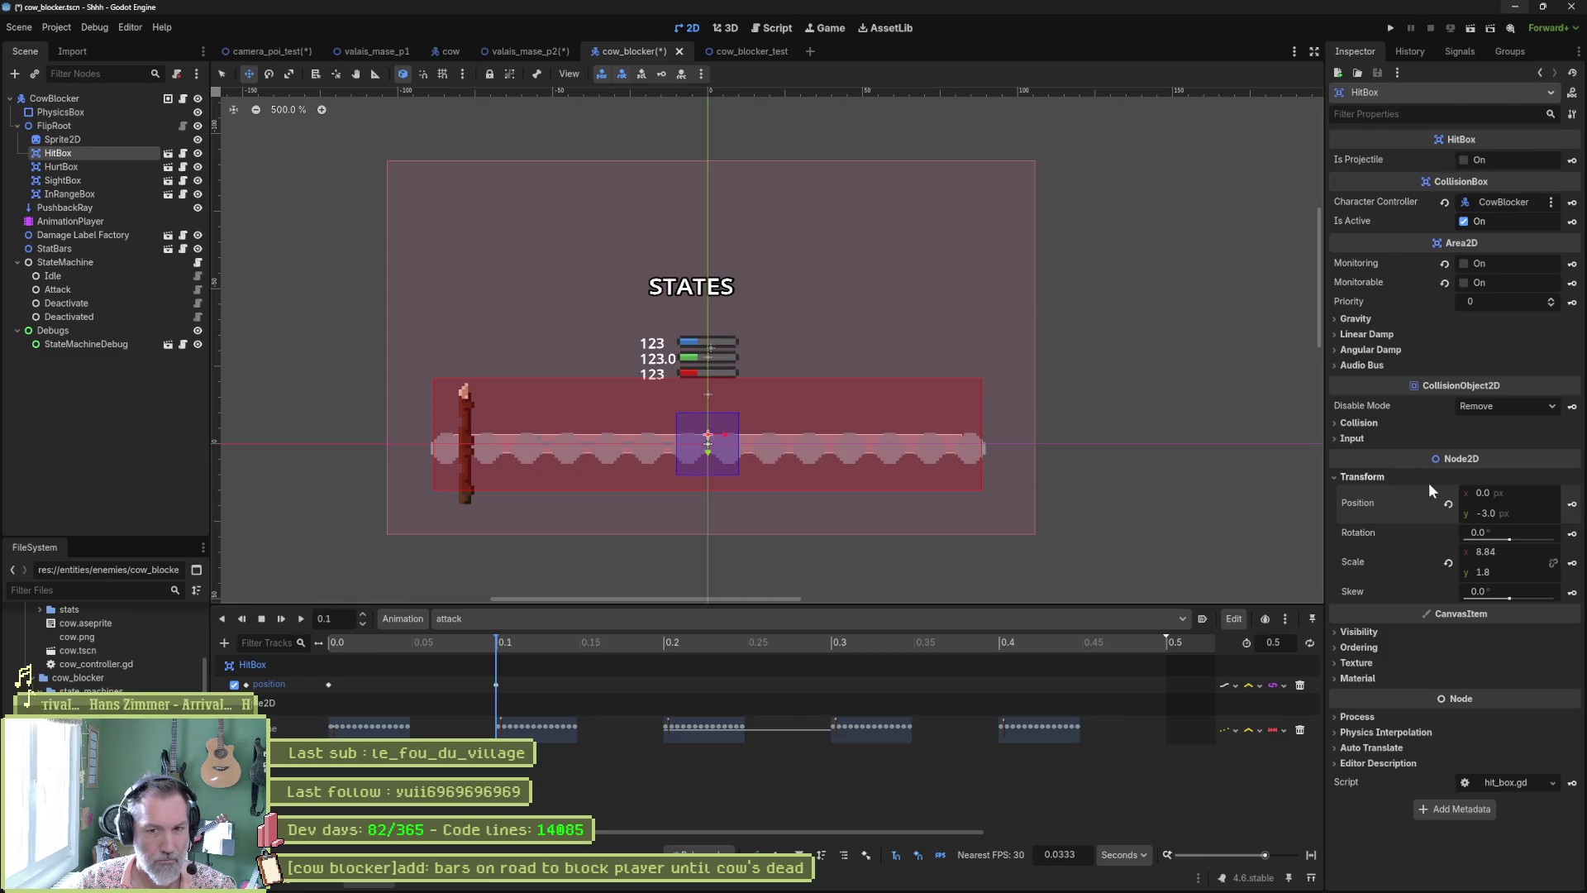
Step: Save the cow_blocker scene and load the deactivate animation
{"action": "key", "text": "ctrl+s"}
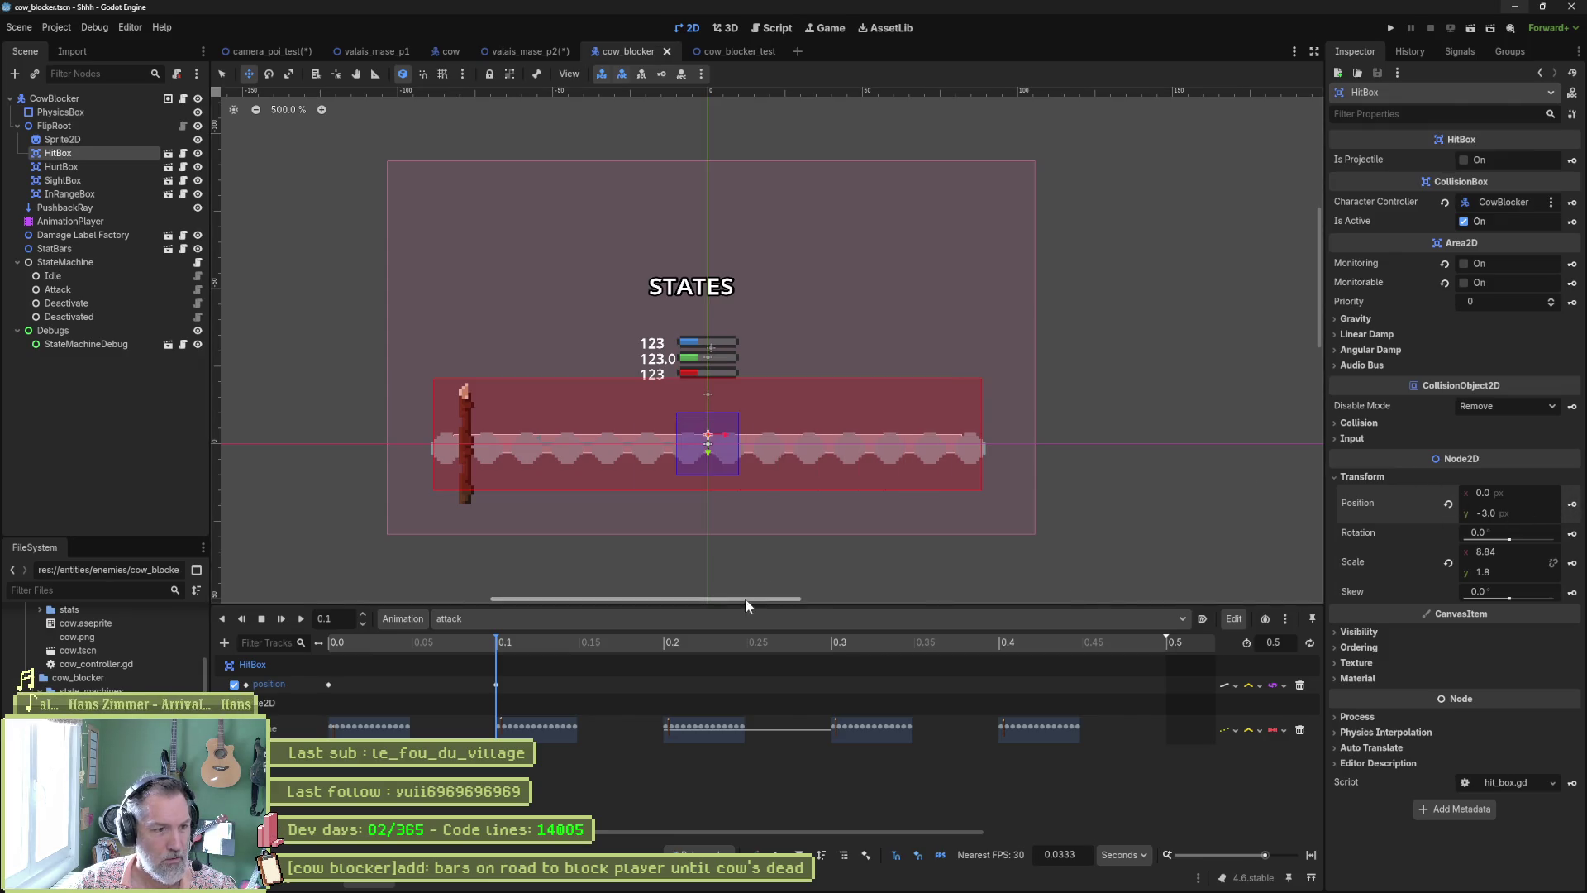
{"action": "left_click", "coordinate": [722, 620]}
{"action": "left_click", "coordinate": [577, 671]}
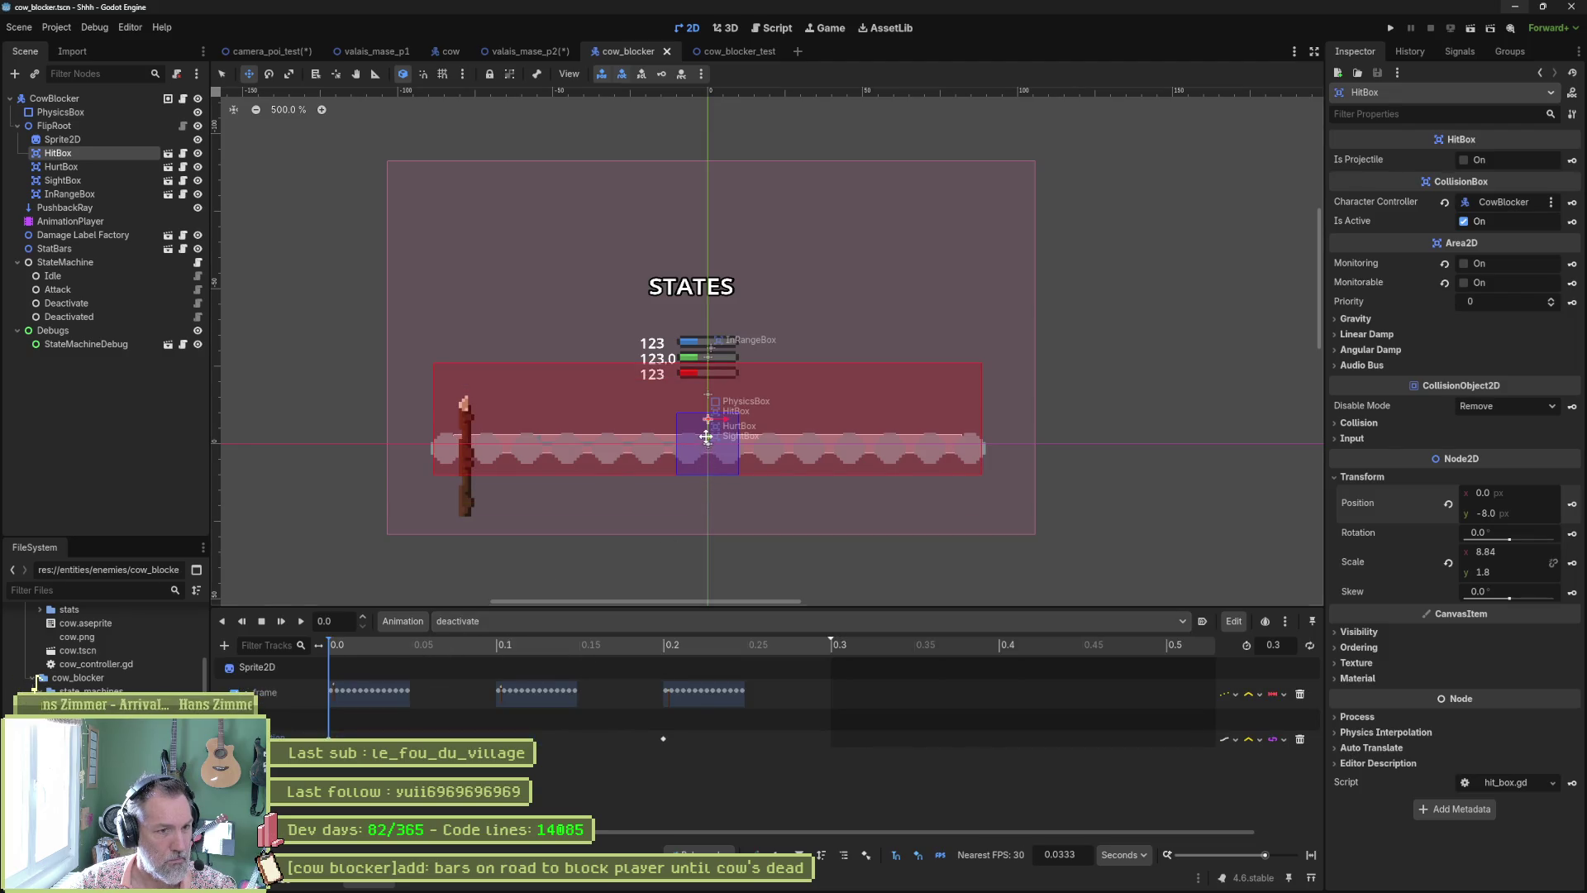
Step: Lower the HitBox at the 0.0 s and 0.2 s frames of the deactivate animation
{"action": "left_click_drag", "start_coordinate": [707, 449], "coordinate": [707, 483]}
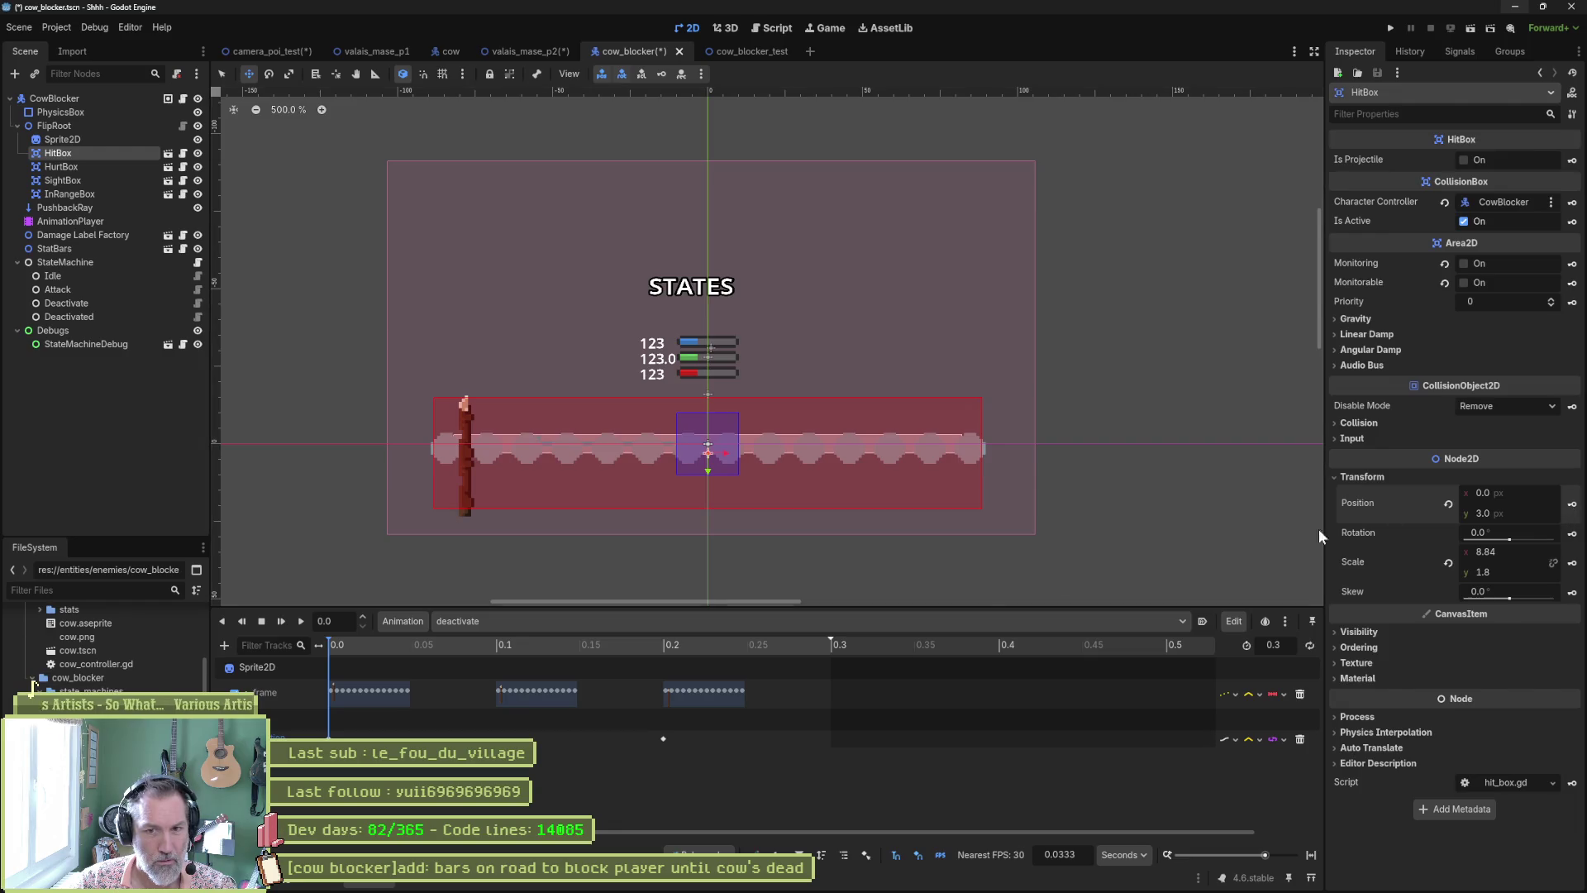
{"action": "left_click_drag", "start_coordinate": [552, 642], "coordinate": [671, 642]}
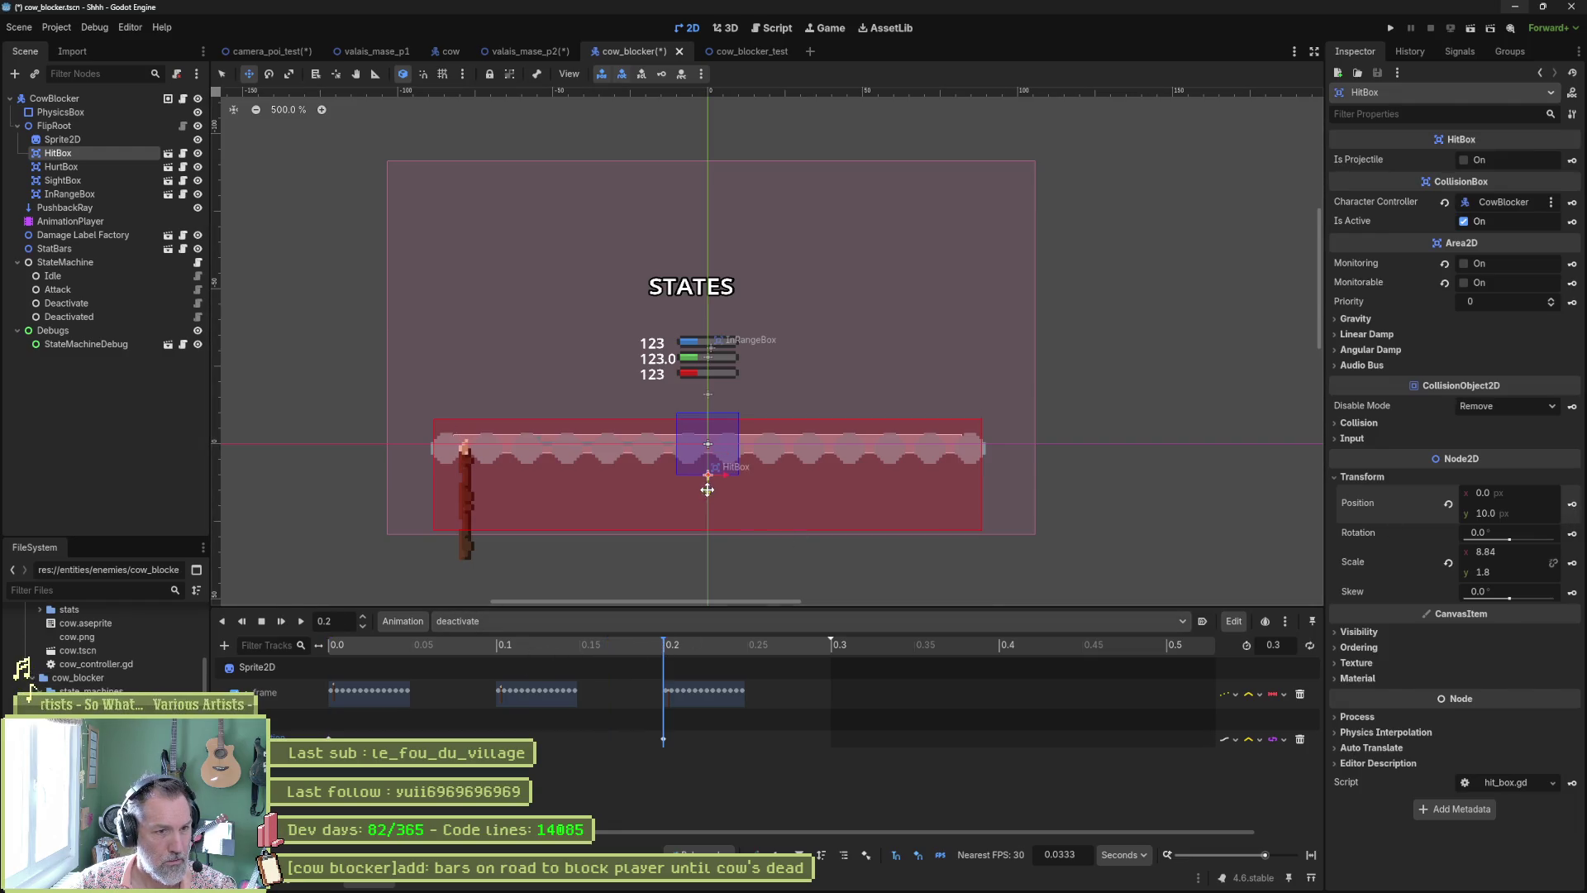
{"action": "left_click_drag", "start_coordinate": [707, 490], "coordinate": [707, 520]}
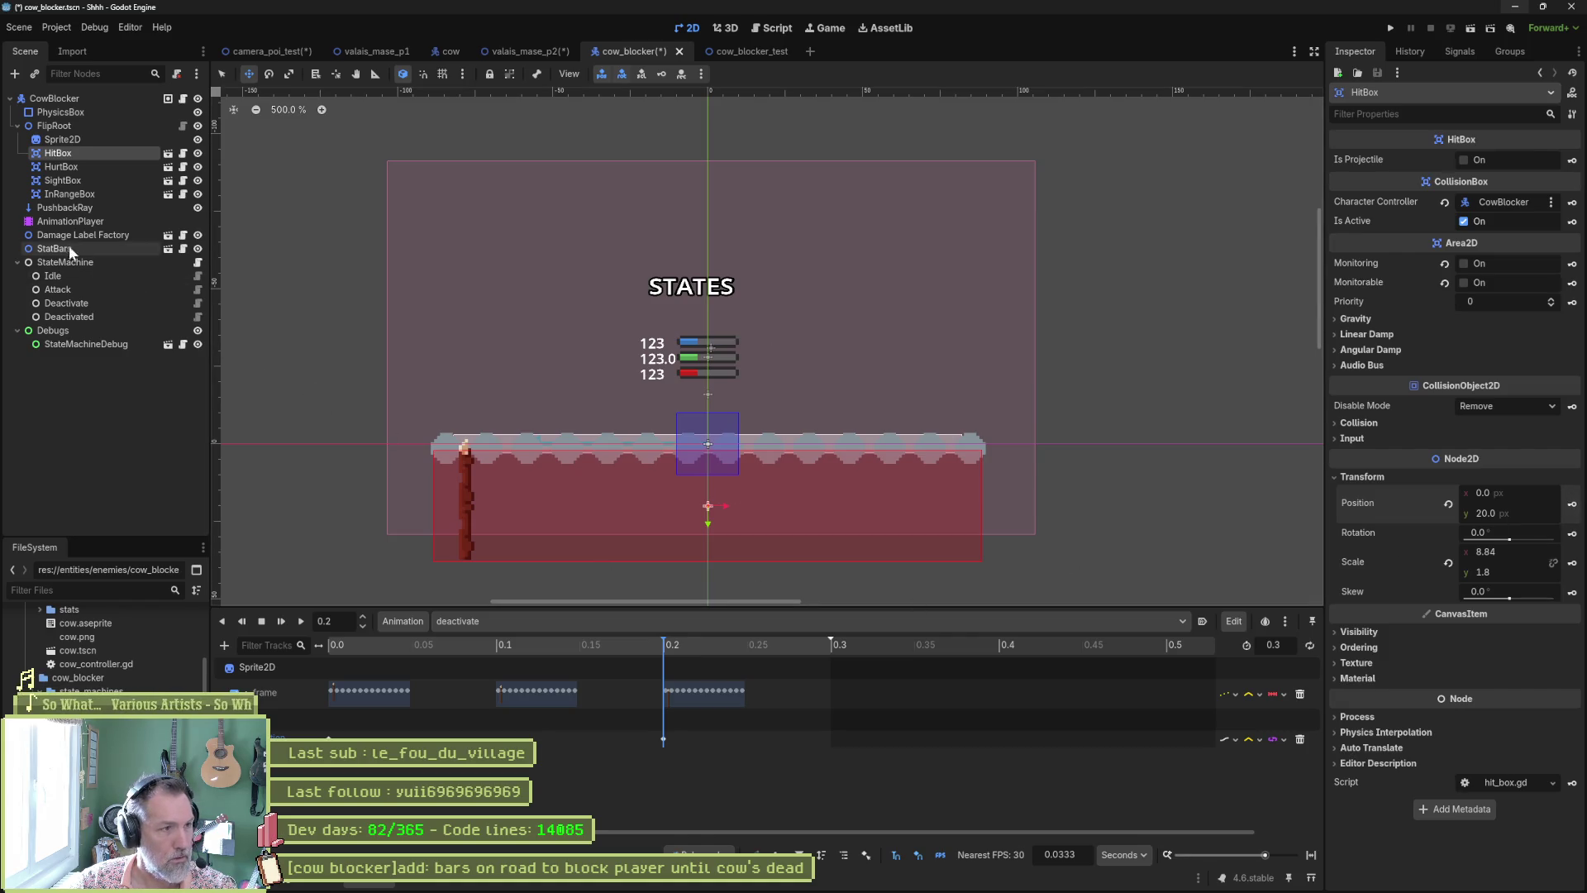
Step: Key the HitBox position at y 45 in the deactivated and idle animations
{"action": "left_click", "coordinate": [472, 621]}
{"action": "left_click", "coordinate": [537, 681]}
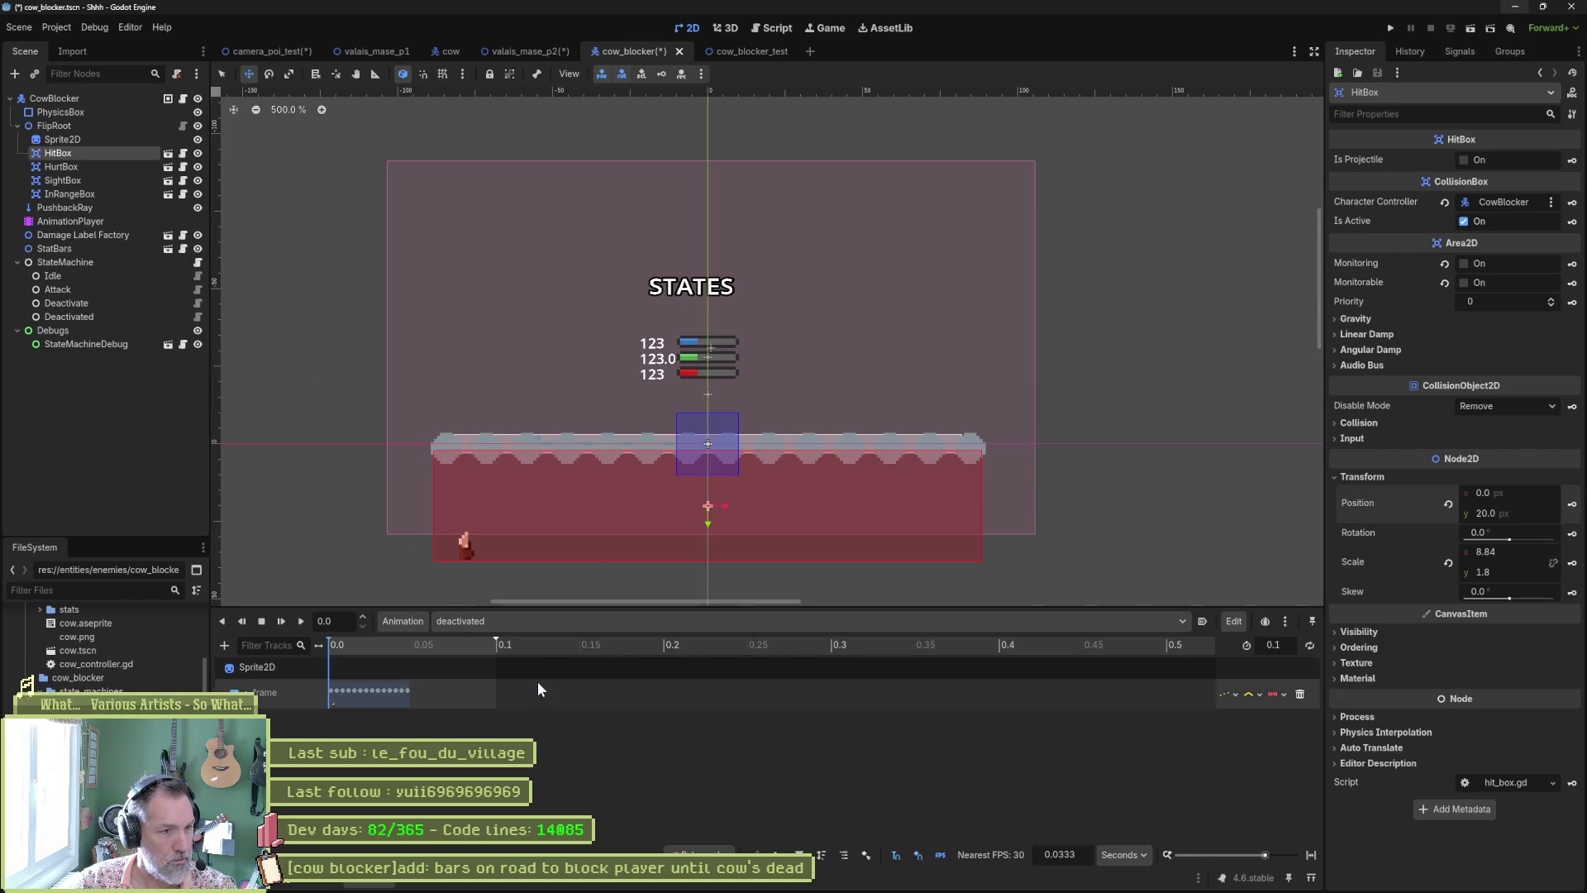
{"action": "left_click_drag", "start_coordinate": [708, 525], "coordinate": [709, 602]}
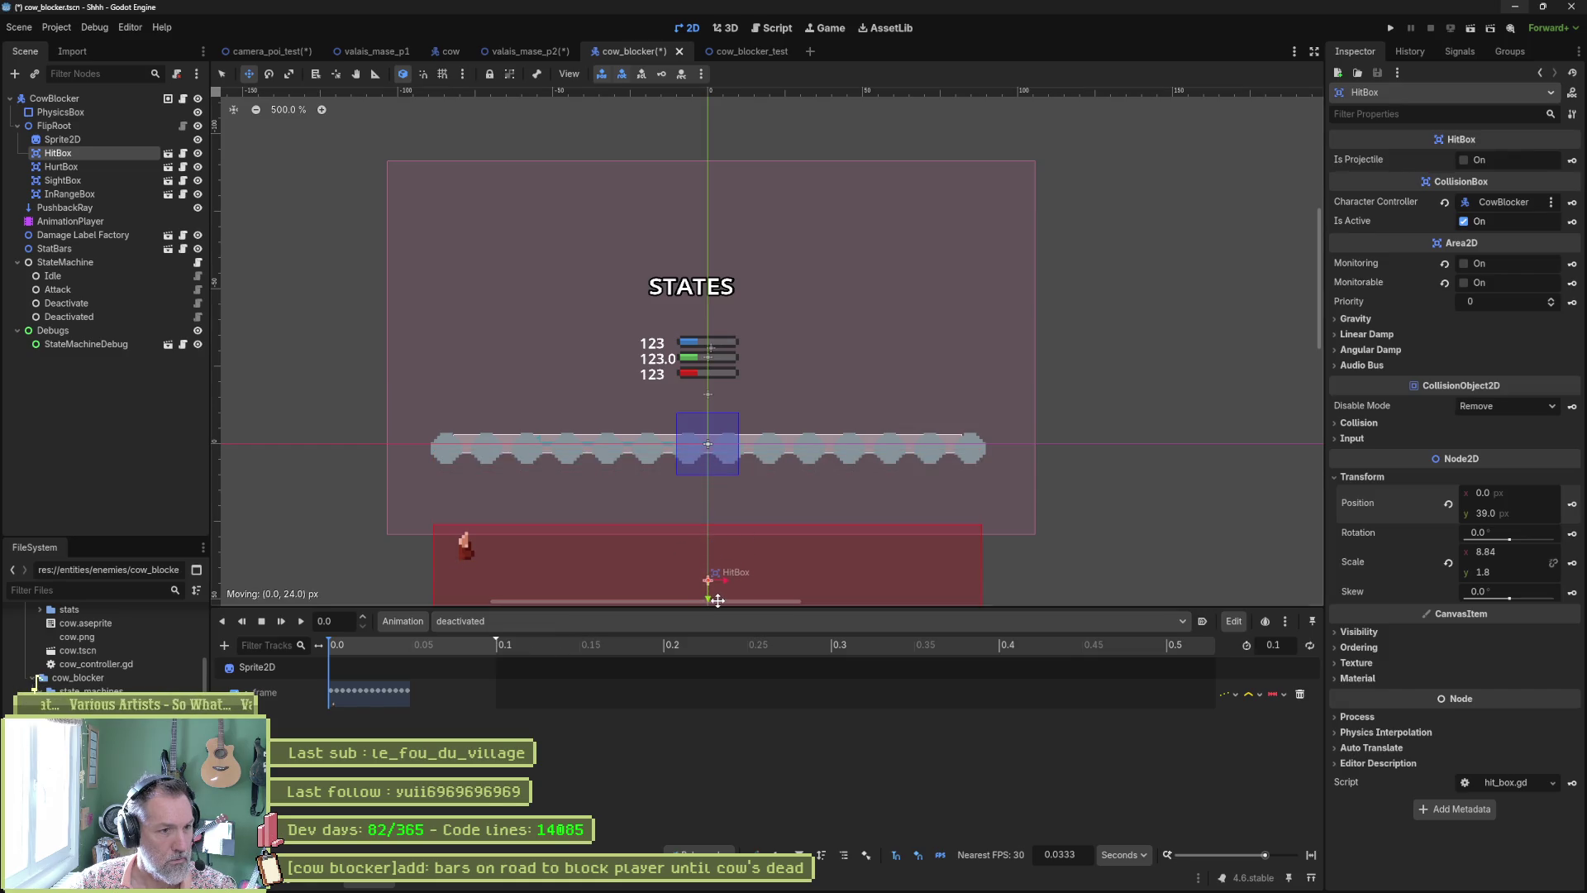
{"action": "key", "text": "Insert"}
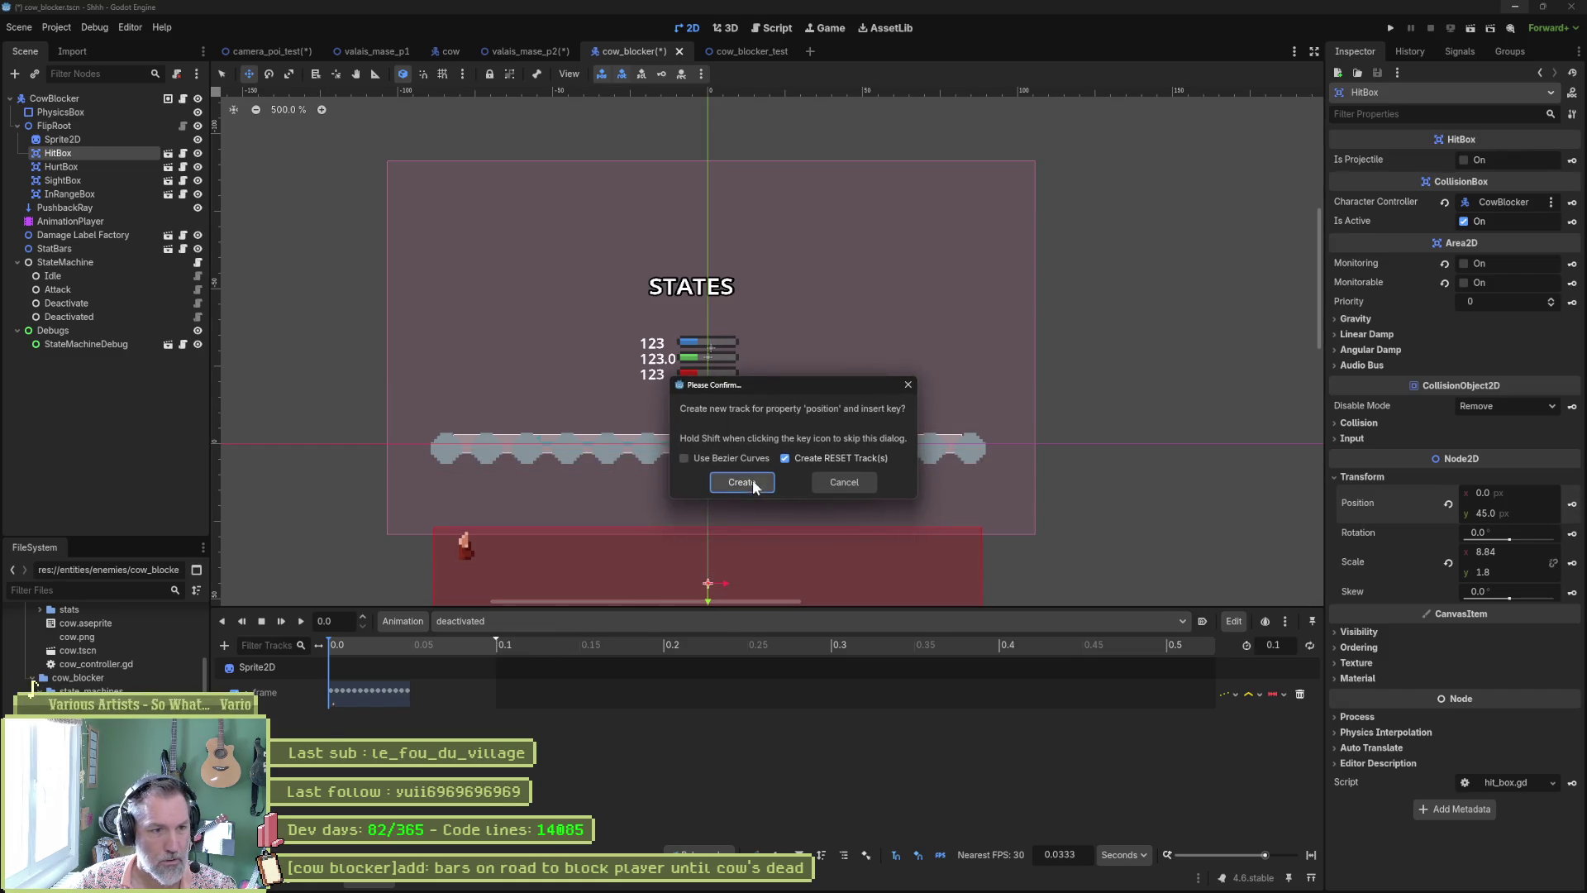
{"action": "left_click", "coordinate": [741, 482]}
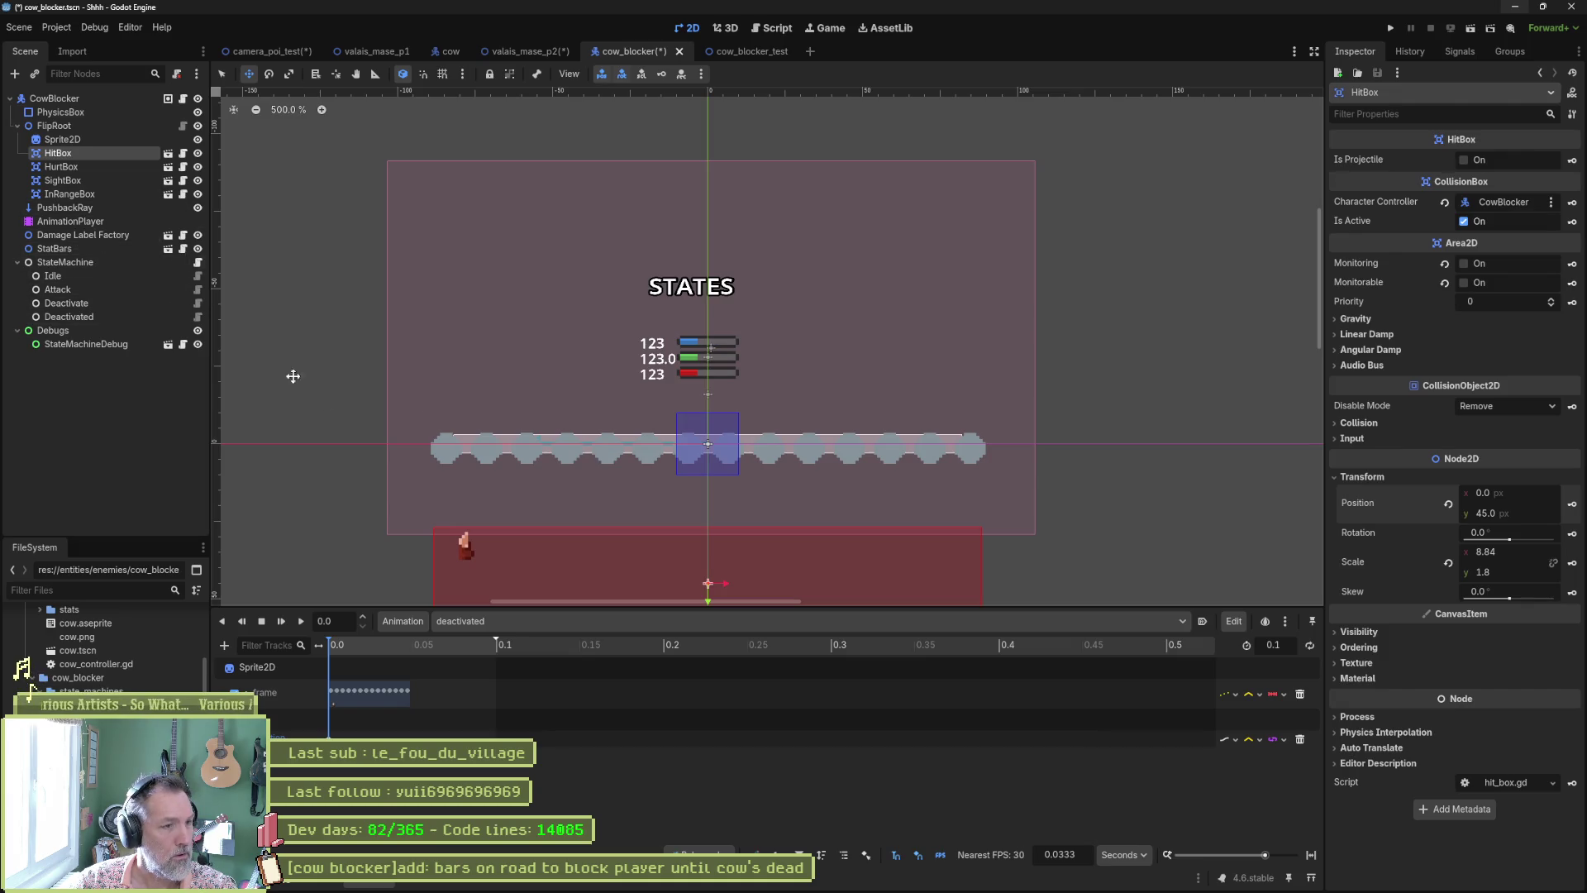
{"action": "left_click", "coordinate": [585, 622]}
{"action": "left_click", "coordinate": [585, 701]}
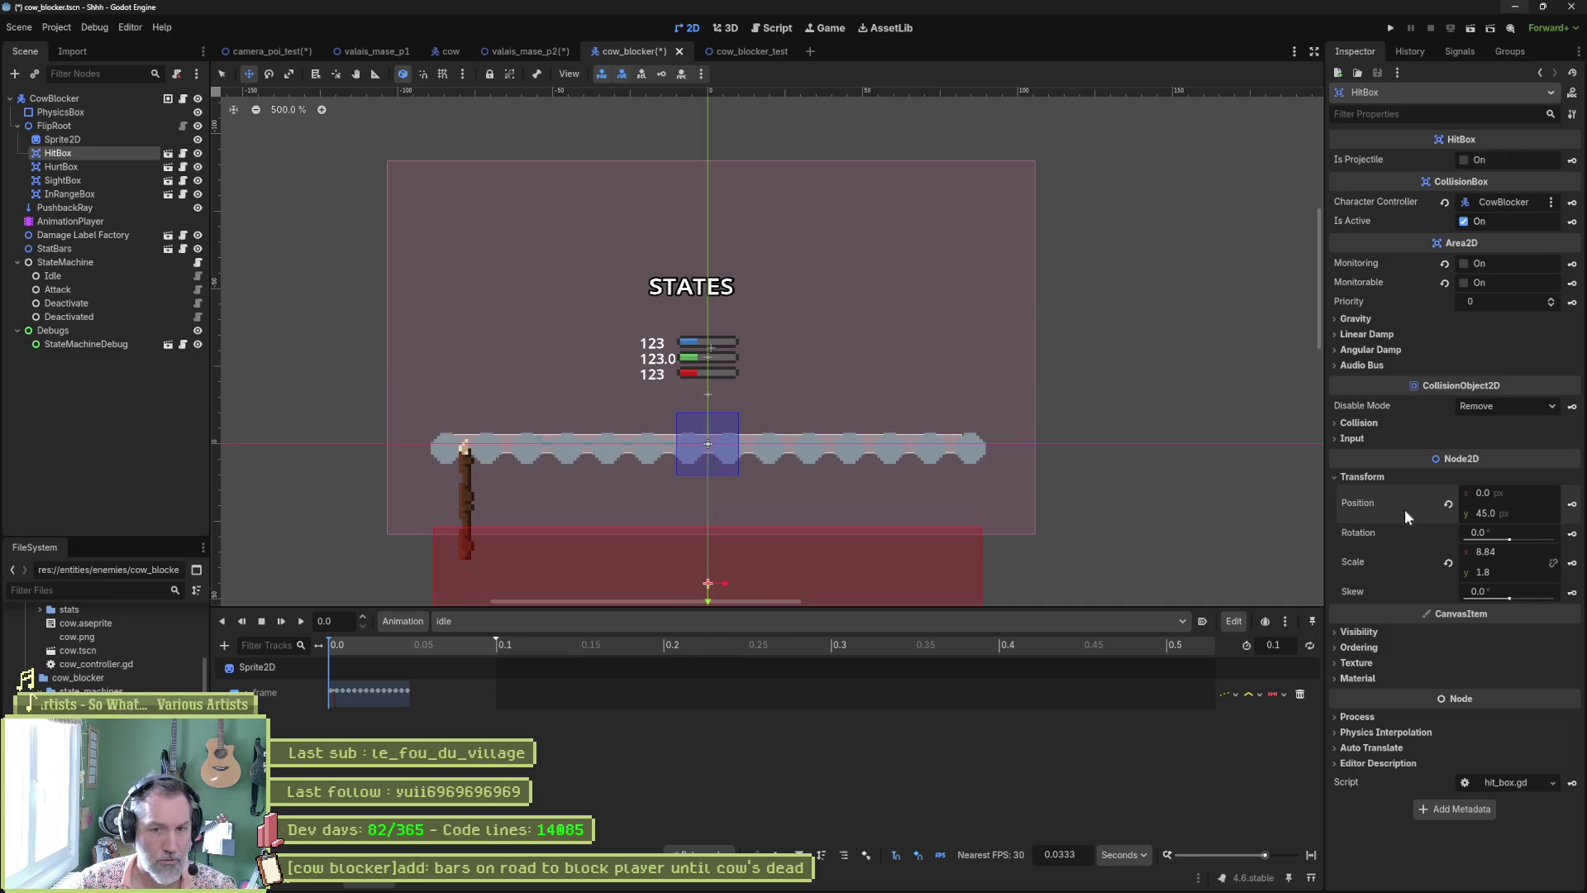
{"action": "left_click", "coordinate": [1572, 504]}
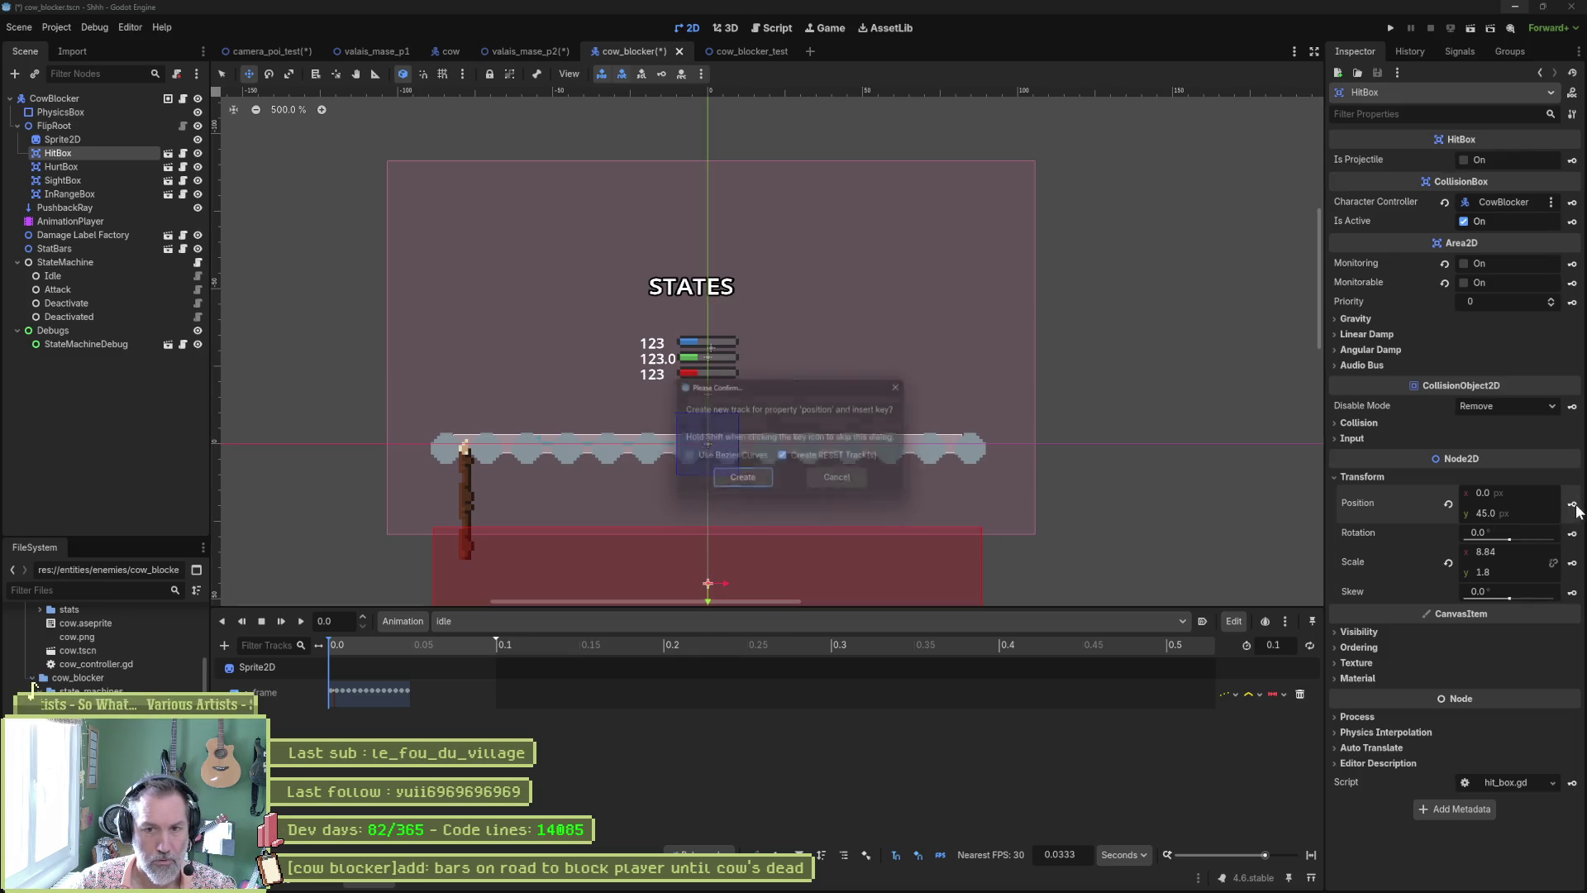
{"action": "left_click", "coordinate": [737, 482]}
Step: Save the valais_mase_p2 level and run it to test the blocker
{"action": "left_click", "coordinate": [526, 53]}
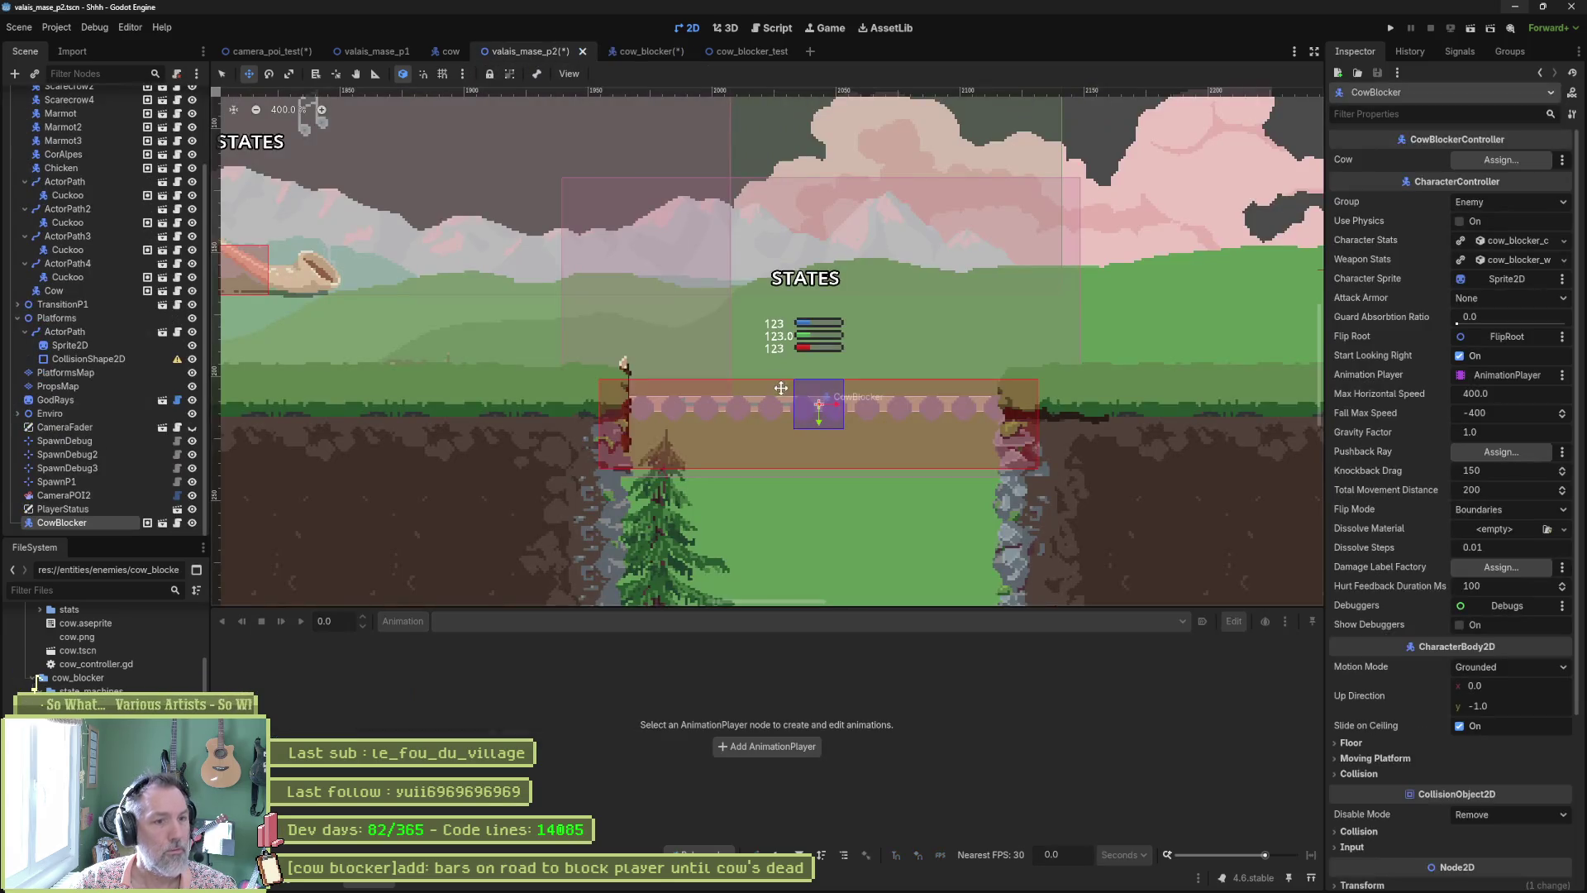
{"action": "key", "text": "ctrl+s"}
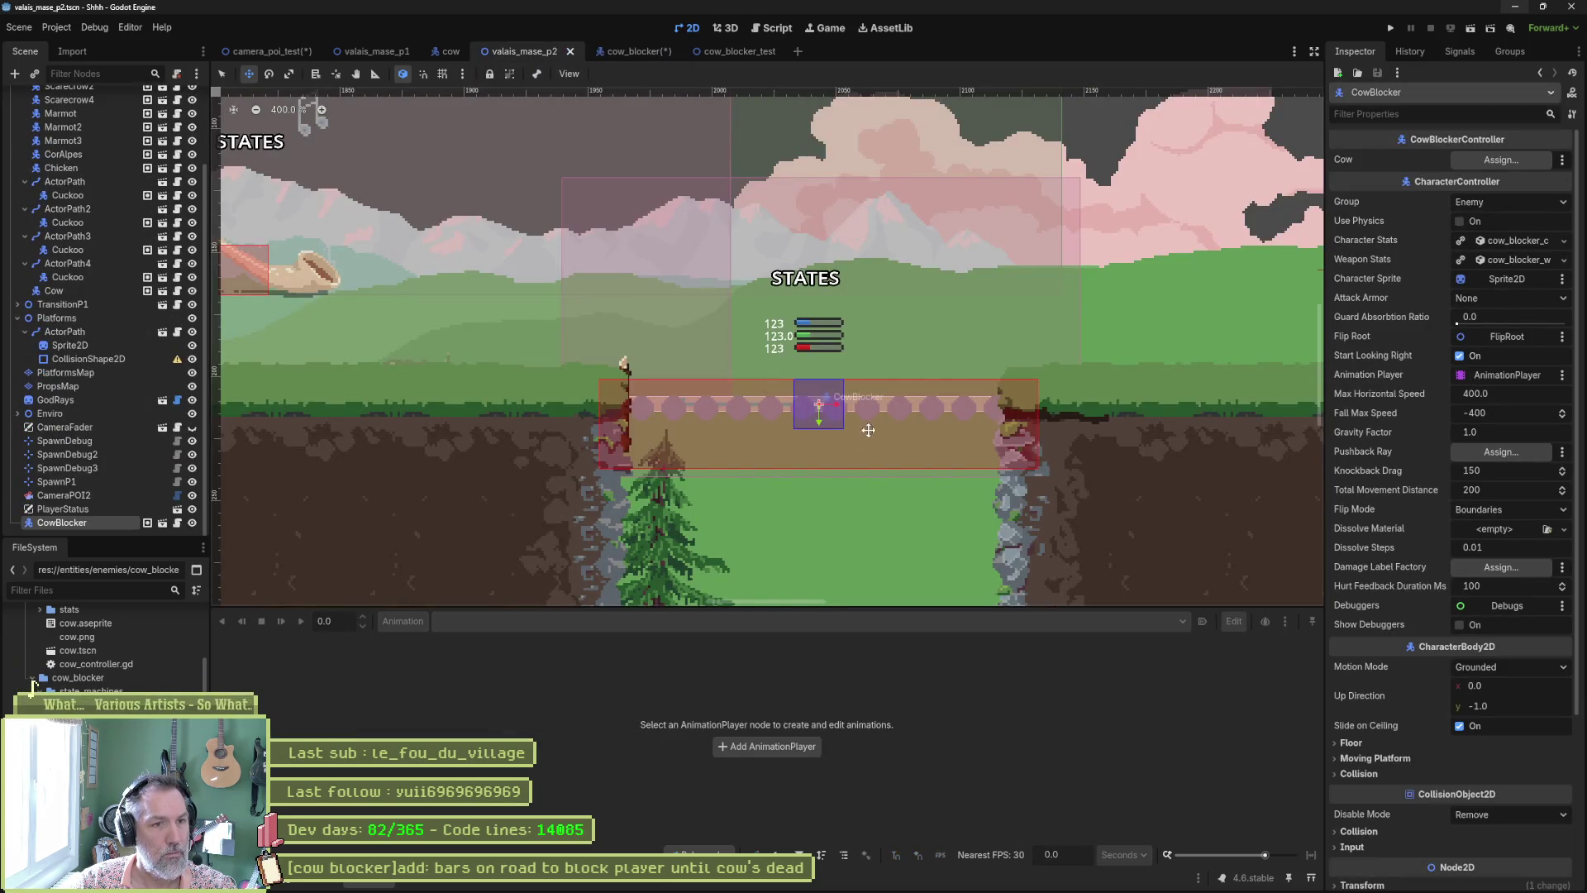
{"action": "key", "text": "F6"}
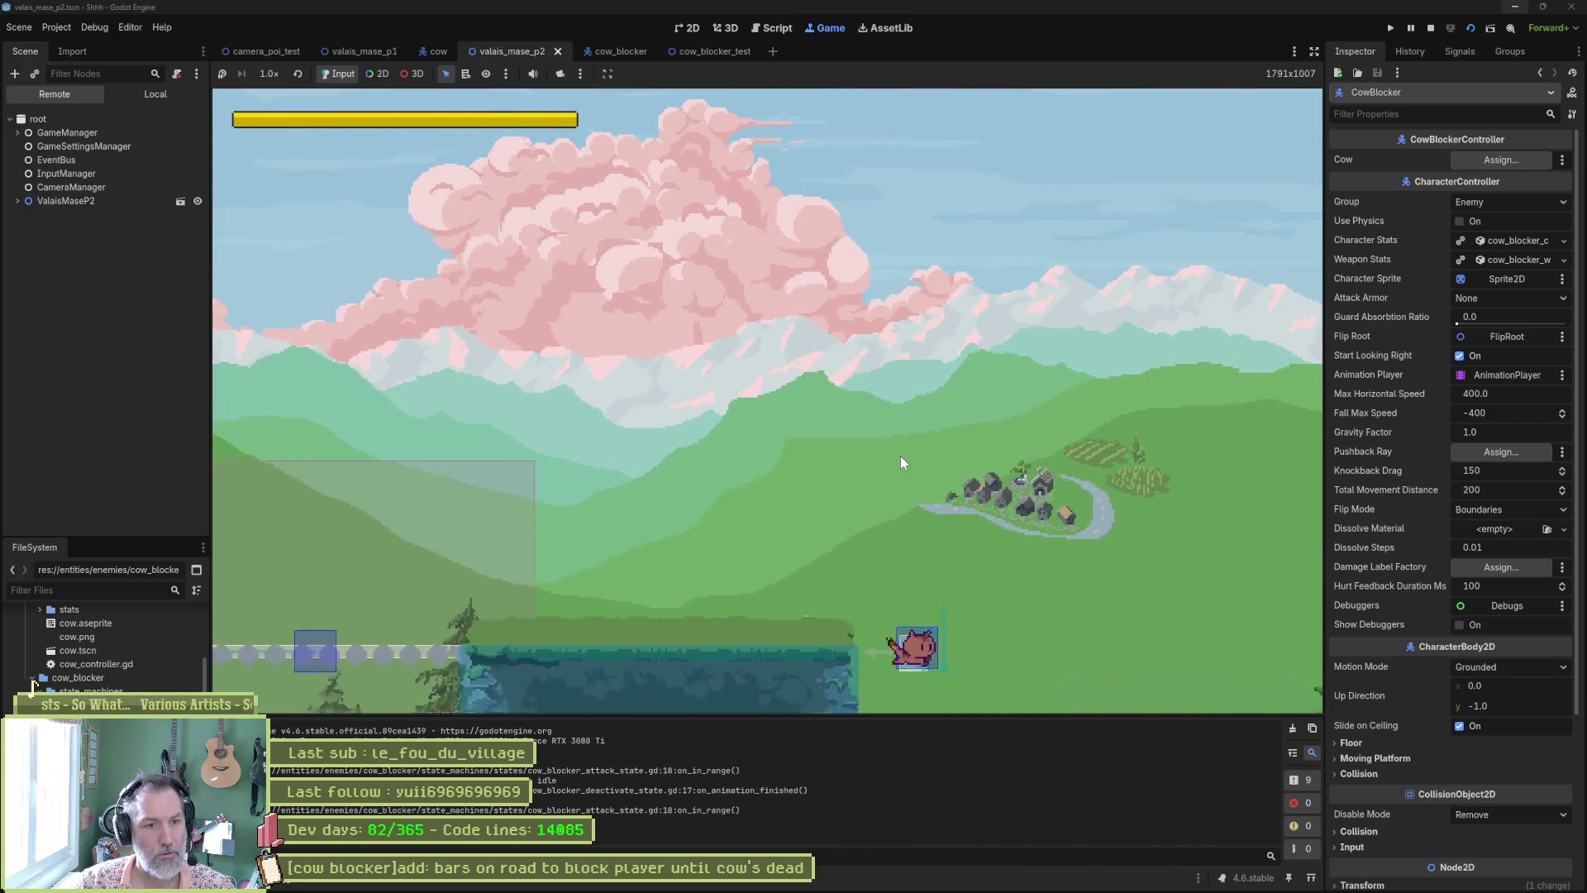
Step: Stop the game and move the CowBlocker further right in the level
{"action": "key", "text": "F8"}
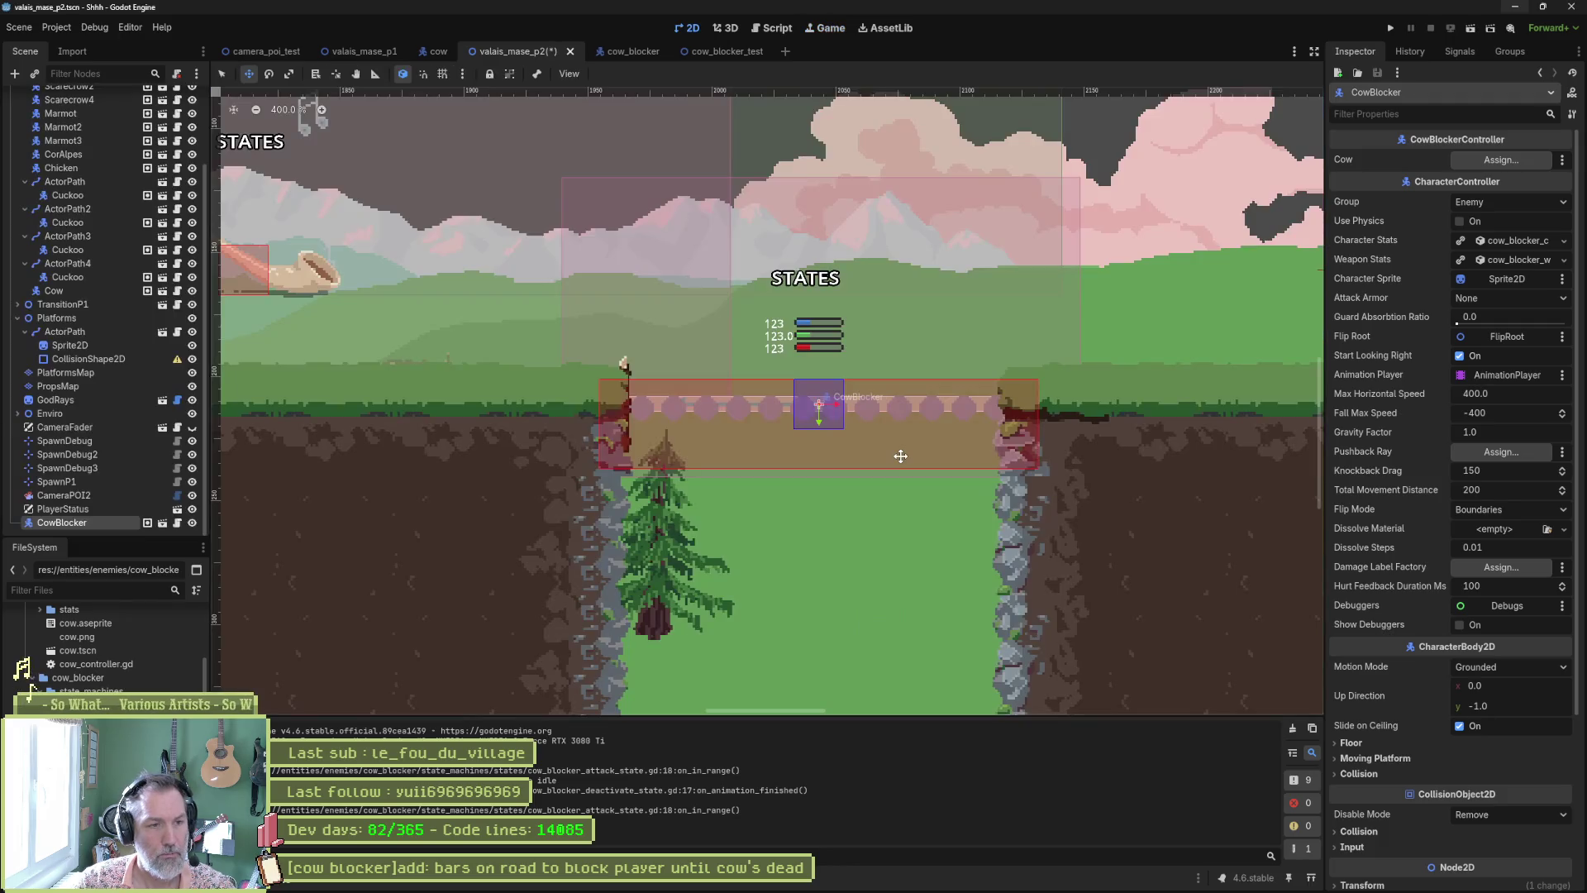
{"action": "scroll", "coordinate": [599, 465], "scroll_direction": "down", "scroll_amount": 6}
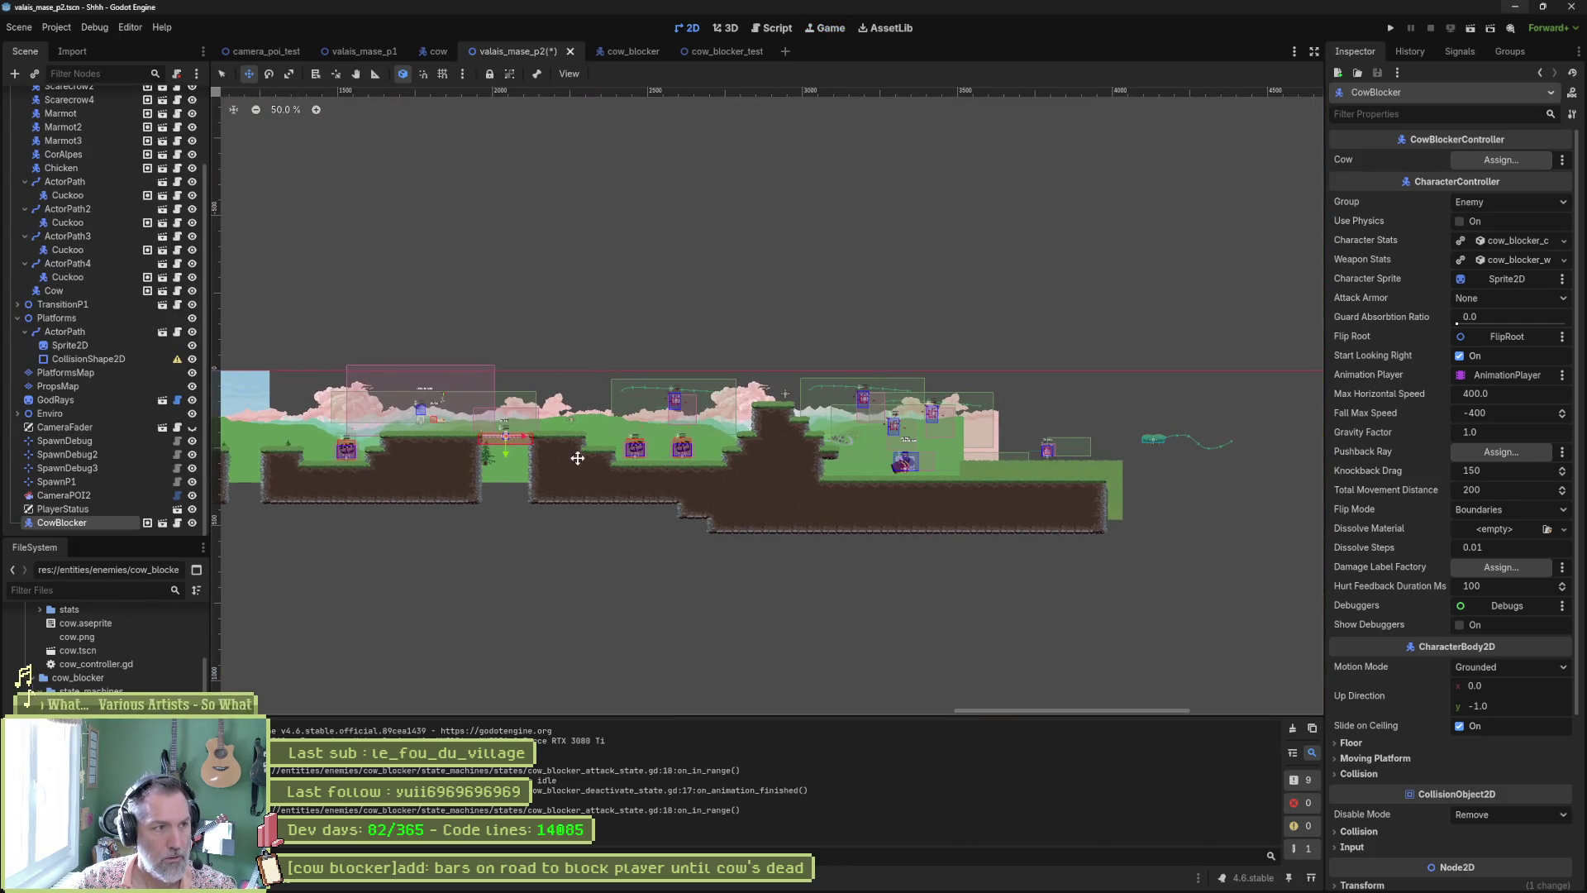
{"action": "mouse_move", "coordinate": [543, 489]}
{"action": "left_mouse_down"}
{"action": "mouse_move", "coordinate": [843, 494]}
{"action": "mouse_move", "coordinate": [1013, 522]}
{"action": "mouse_move", "coordinate": [1019, 508]}
{"action": "mouse_move", "coordinate": [1004, 518]}
{"action": "left_mouse_up"}
{"action": "scroll", "coordinate": [854, 465], "scroll_direction": "up", "scroll_amount": 8}
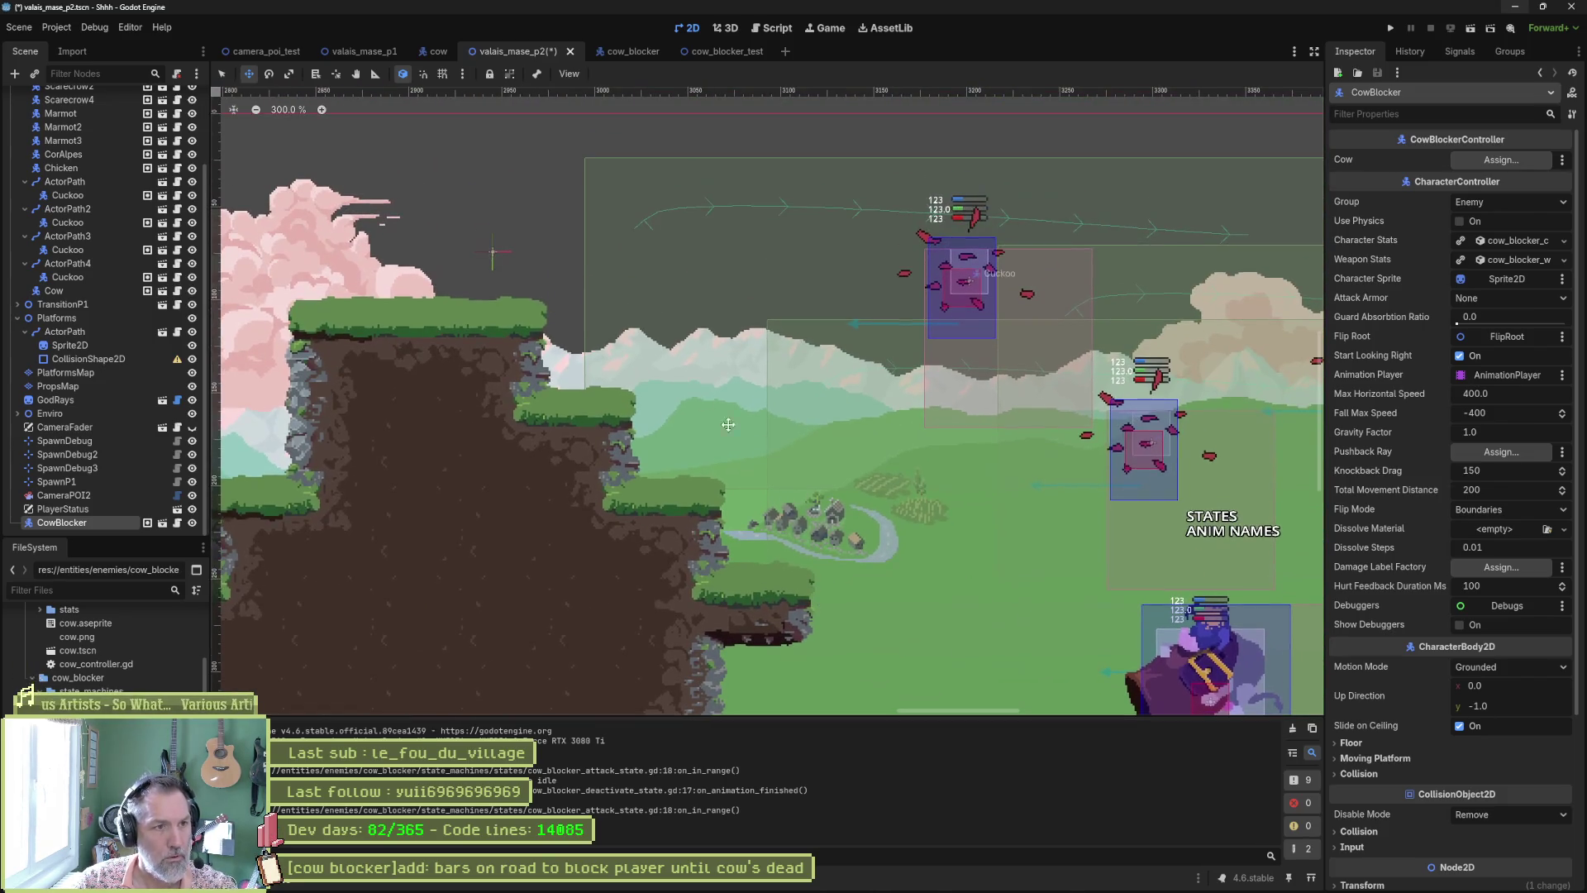
{"action": "key", "text": "q"}
Step: Set the ValaisMaseP2 root's Spawn to SpawnDebug3 and do a test run
{"action": "left_click", "coordinate": [500, 252]}
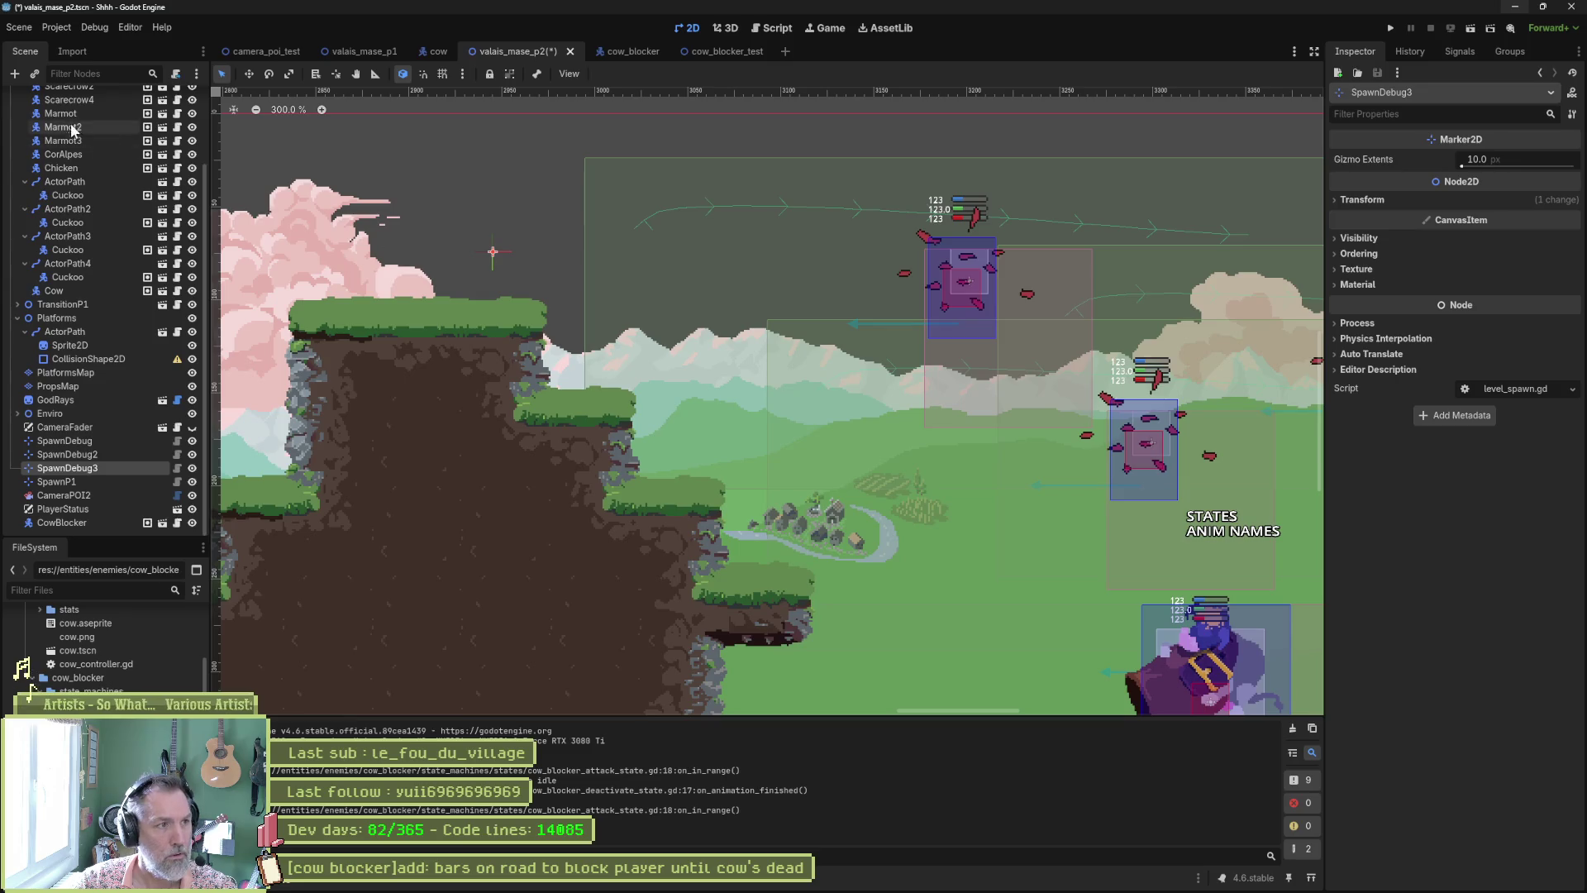
{"action": "scroll", "coordinate": [99, 141], "scroll_direction": "up", "scroll_amount": 3}
{"action": "left_click", "coordinate": [116, 99]}
{"action": "left_click", "coordinate": [1415, 199]}
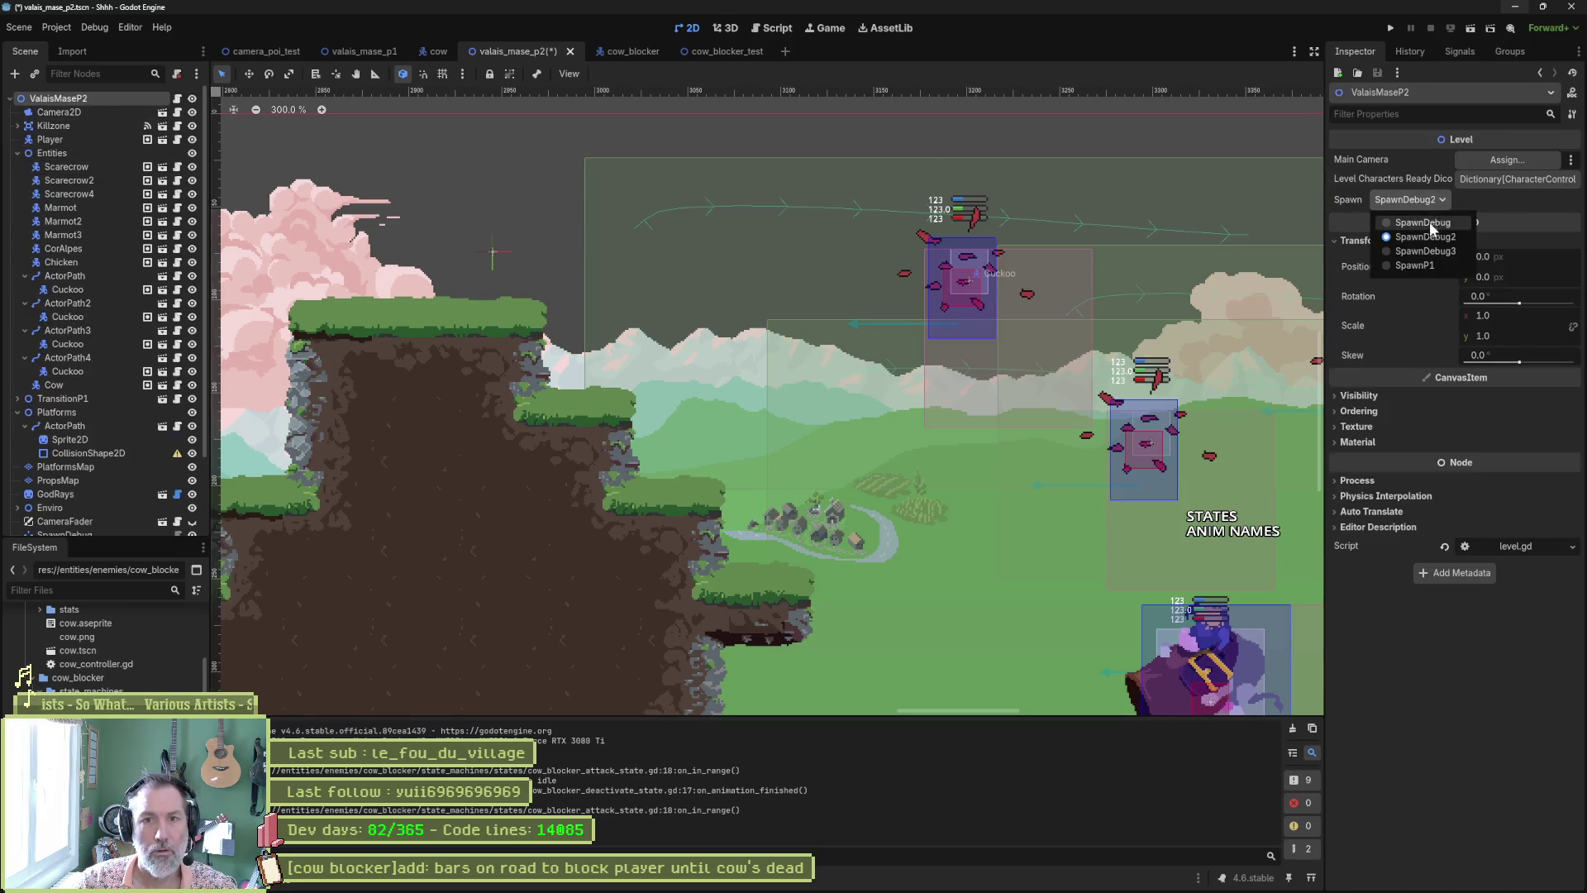
{"action": "left_click", "coordinate": [1426, 251]}
{"action": "key", "text": "F6"}
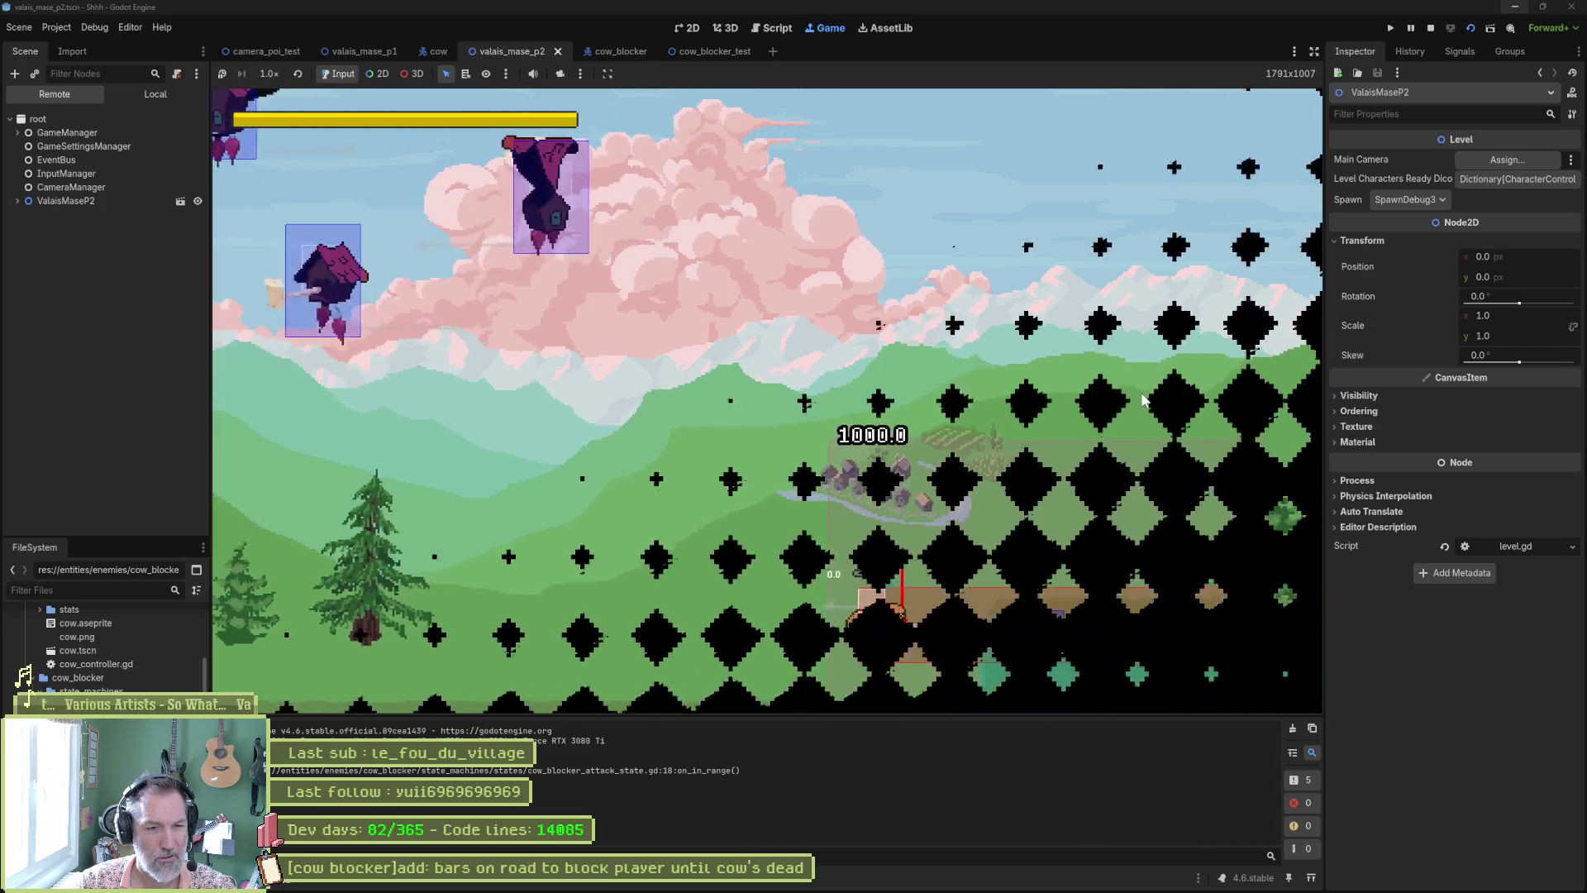
{"action": "key", "text": "F8"}
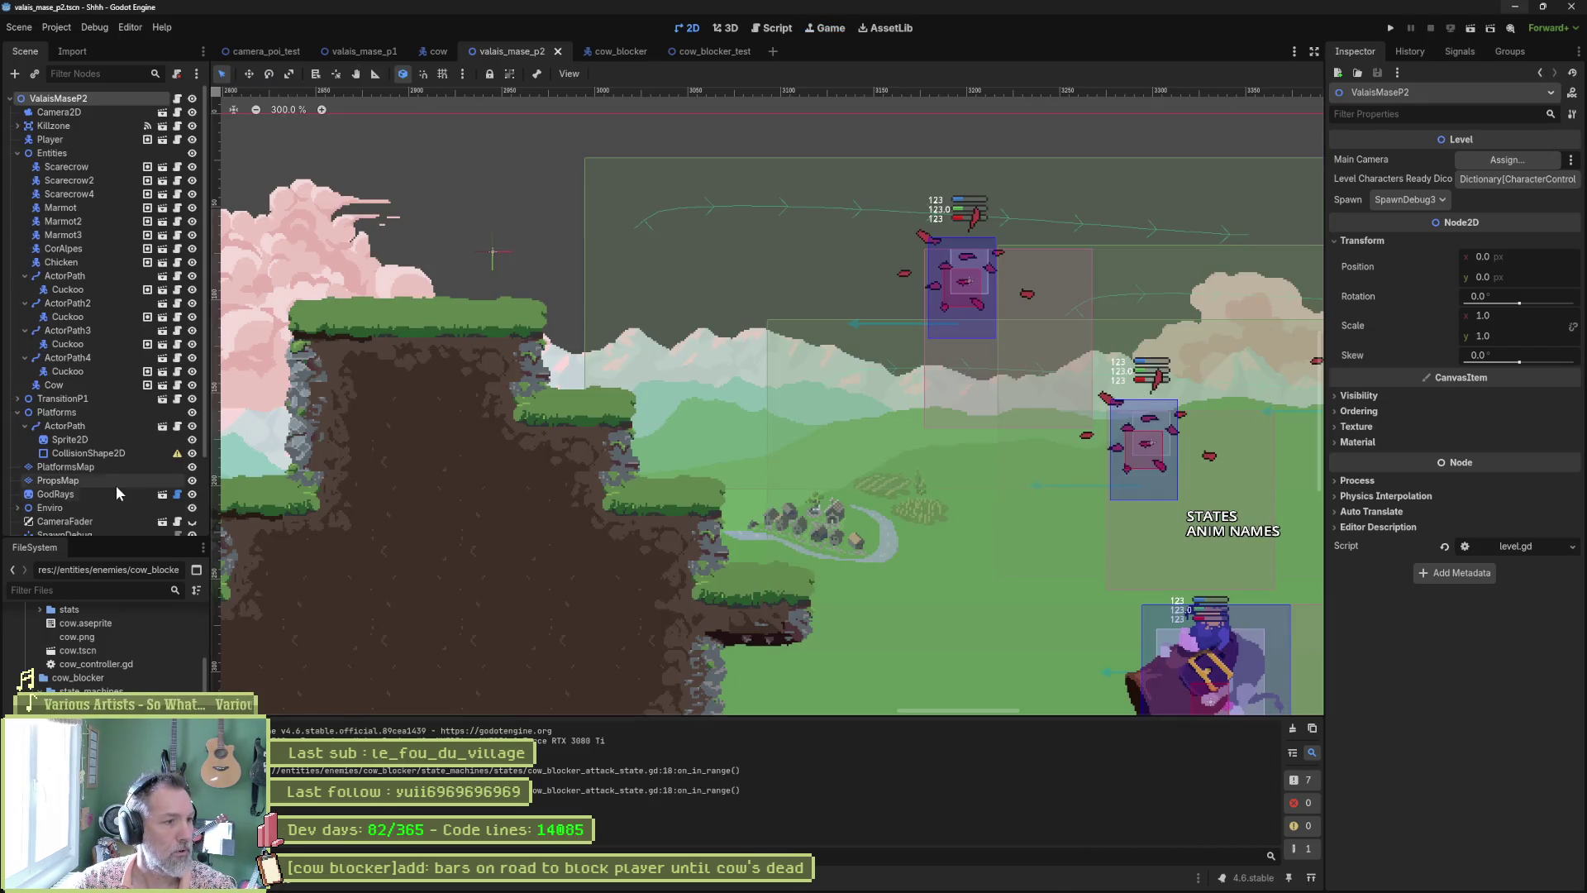
{"action": "scroll", "coordinate": [108, 476], "scroll_direction": "down", "scroll_amount": 3}
Step: Link the Cow node to CowBlocker's Cow property and place CowBlocker right after Cow
{"action": "left_click", "coordinate": [66, 521]}
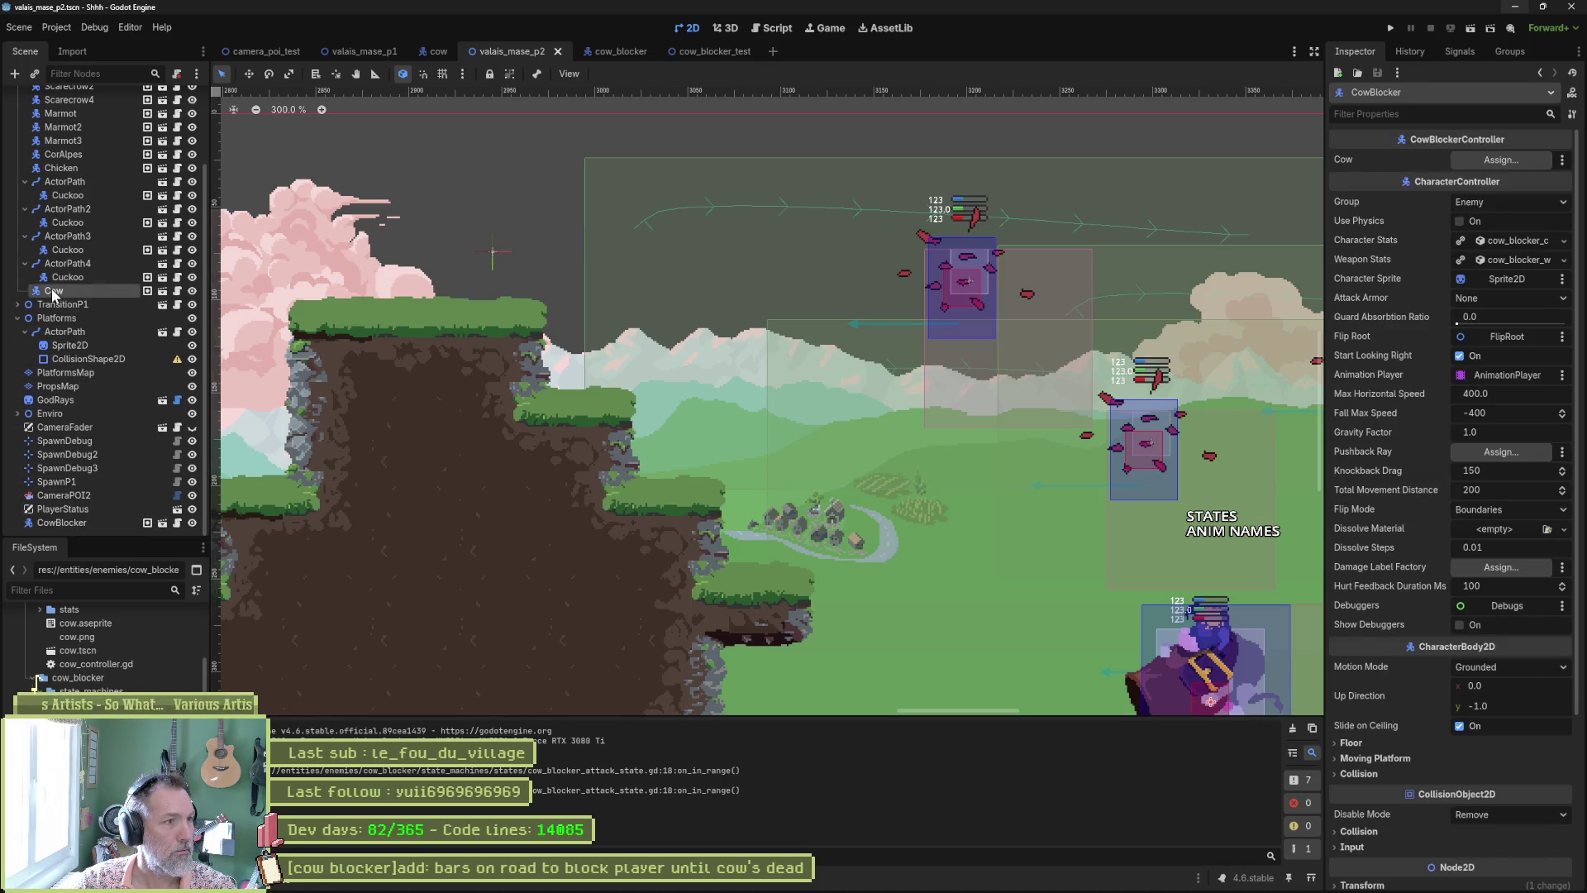
{"action": "mouse_move", "coordinate": [51, 289]}
{"action": "left_mouse_down"}
{"action": "mouse_move", "coordinate": [1581, 169]}
{"action": "mouse_move", "coordinate": [1500, 159]}
{"action": "left_mouse_up"}
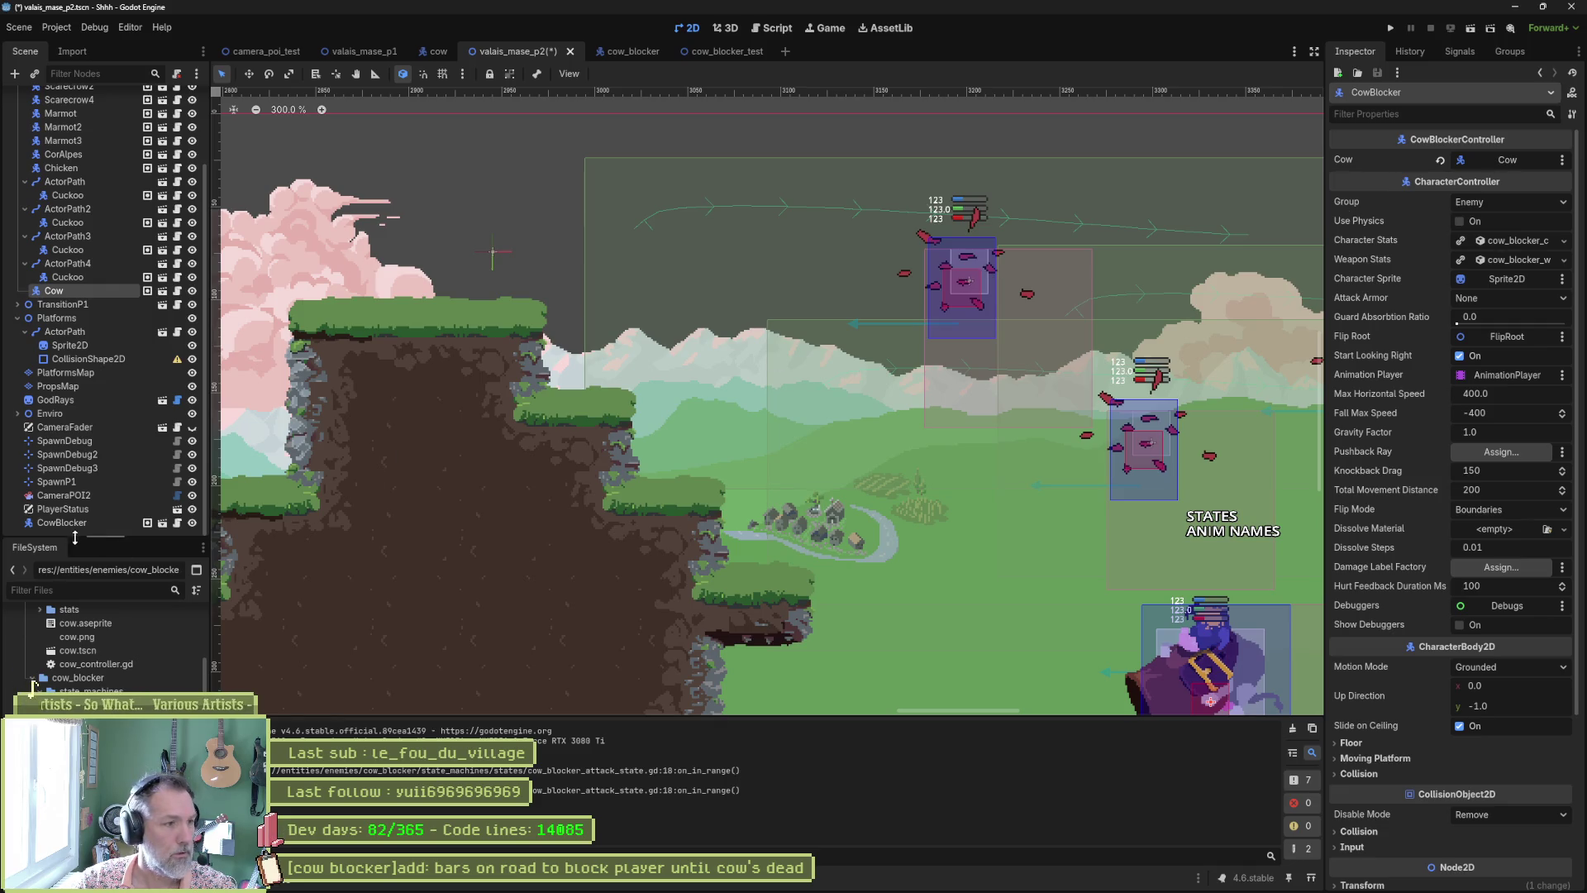
{"action": "left_click_drag", "start_coordinate": [56, 527], "coordinate": [70, 298]}
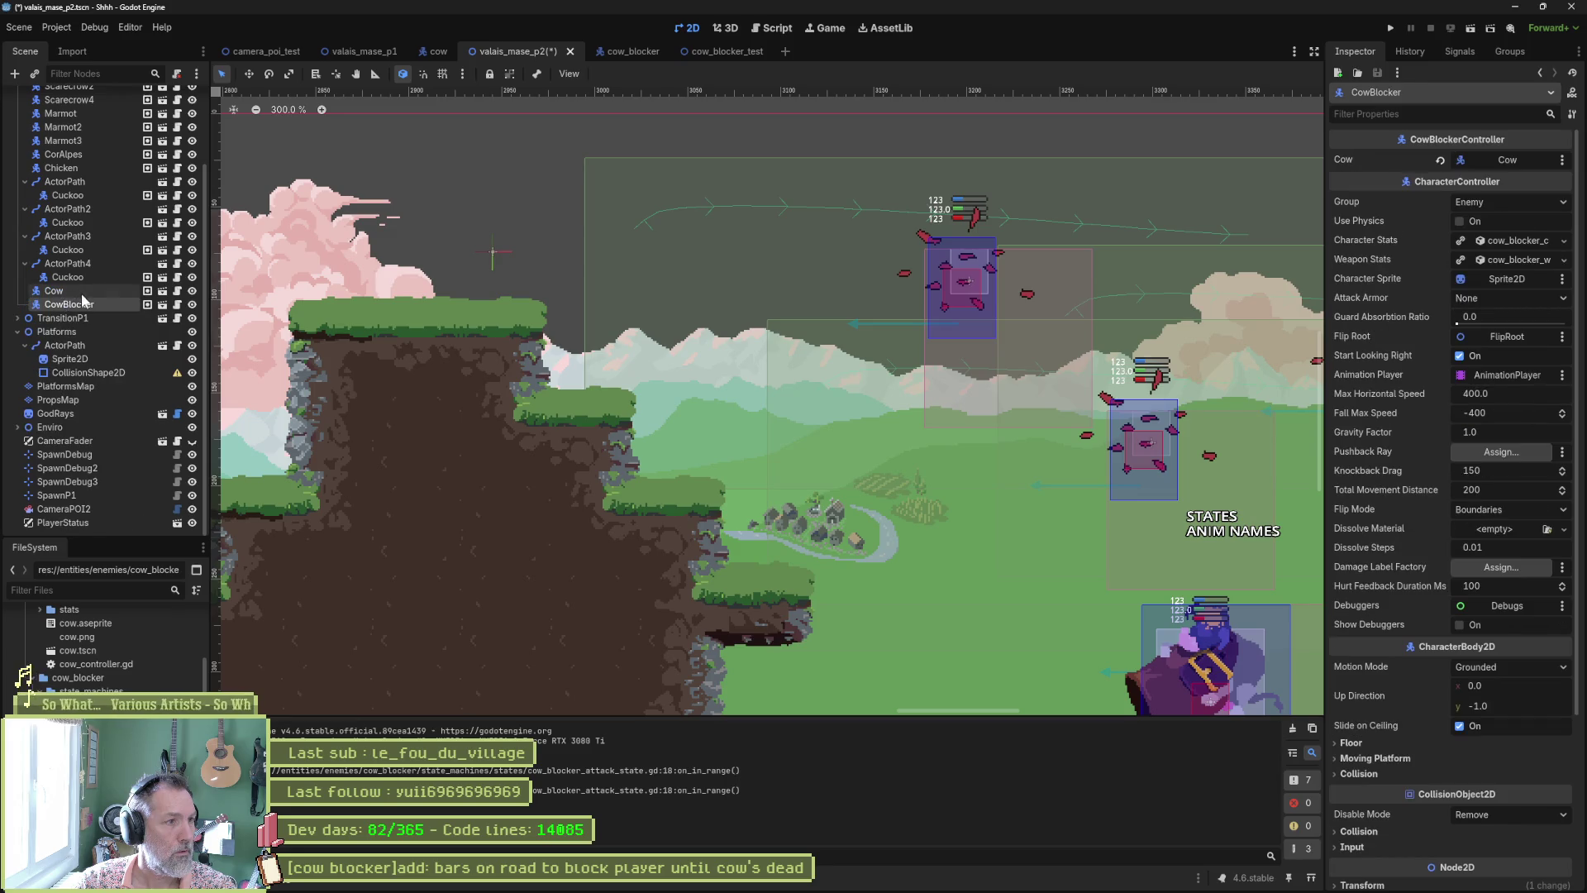
Step: Test-run the level, stop it, and save the valais_mase_p2 scene
{"action": "key", "text": "F6"}
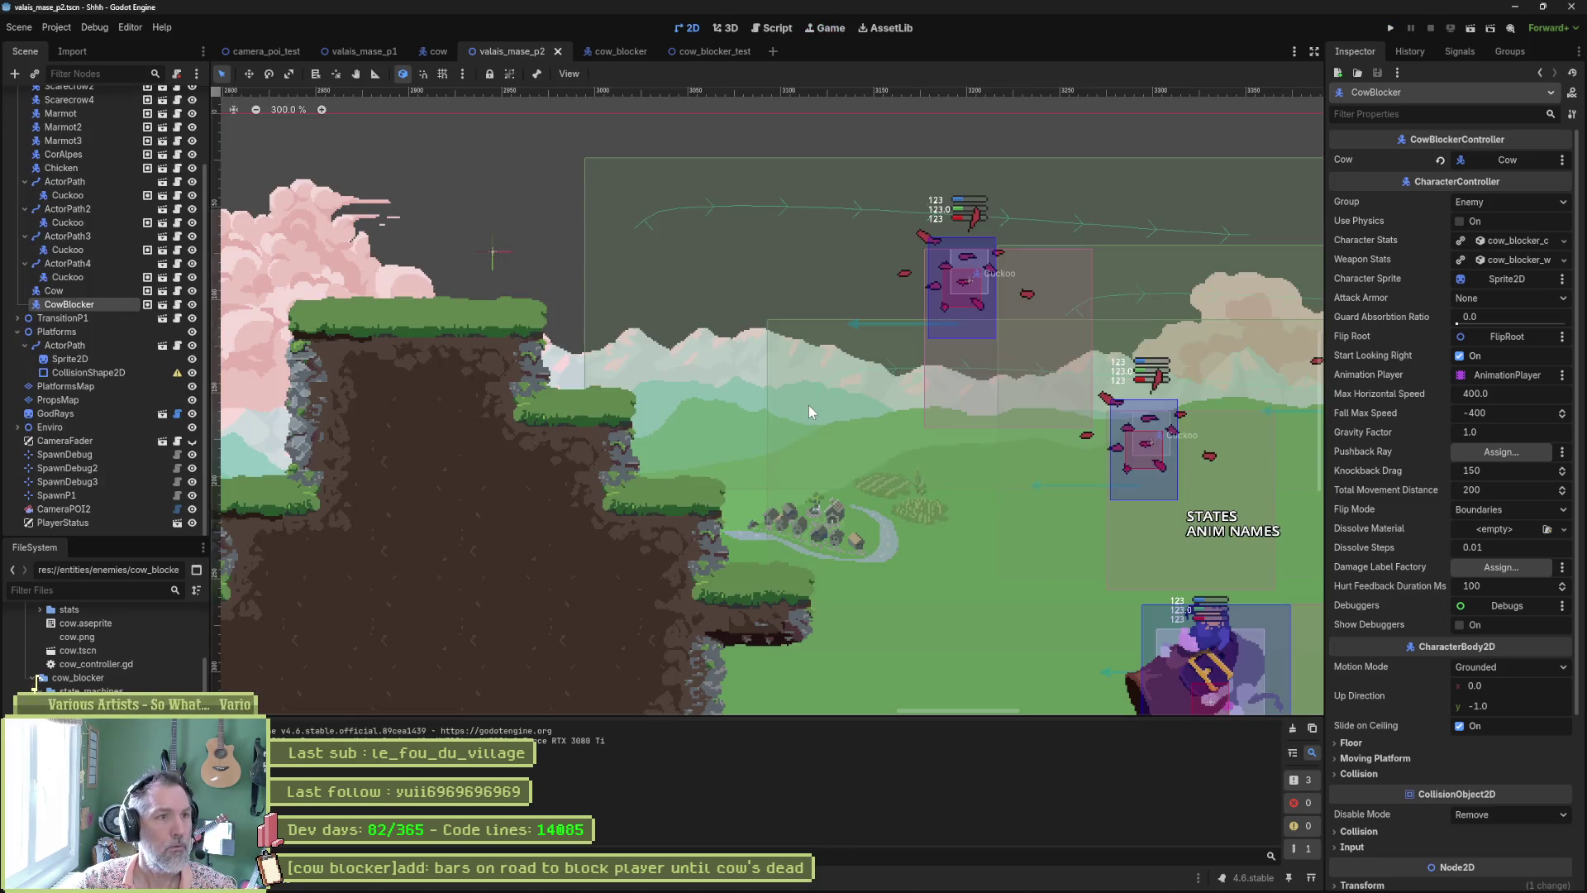
{"action": "key", "text": "F6"}
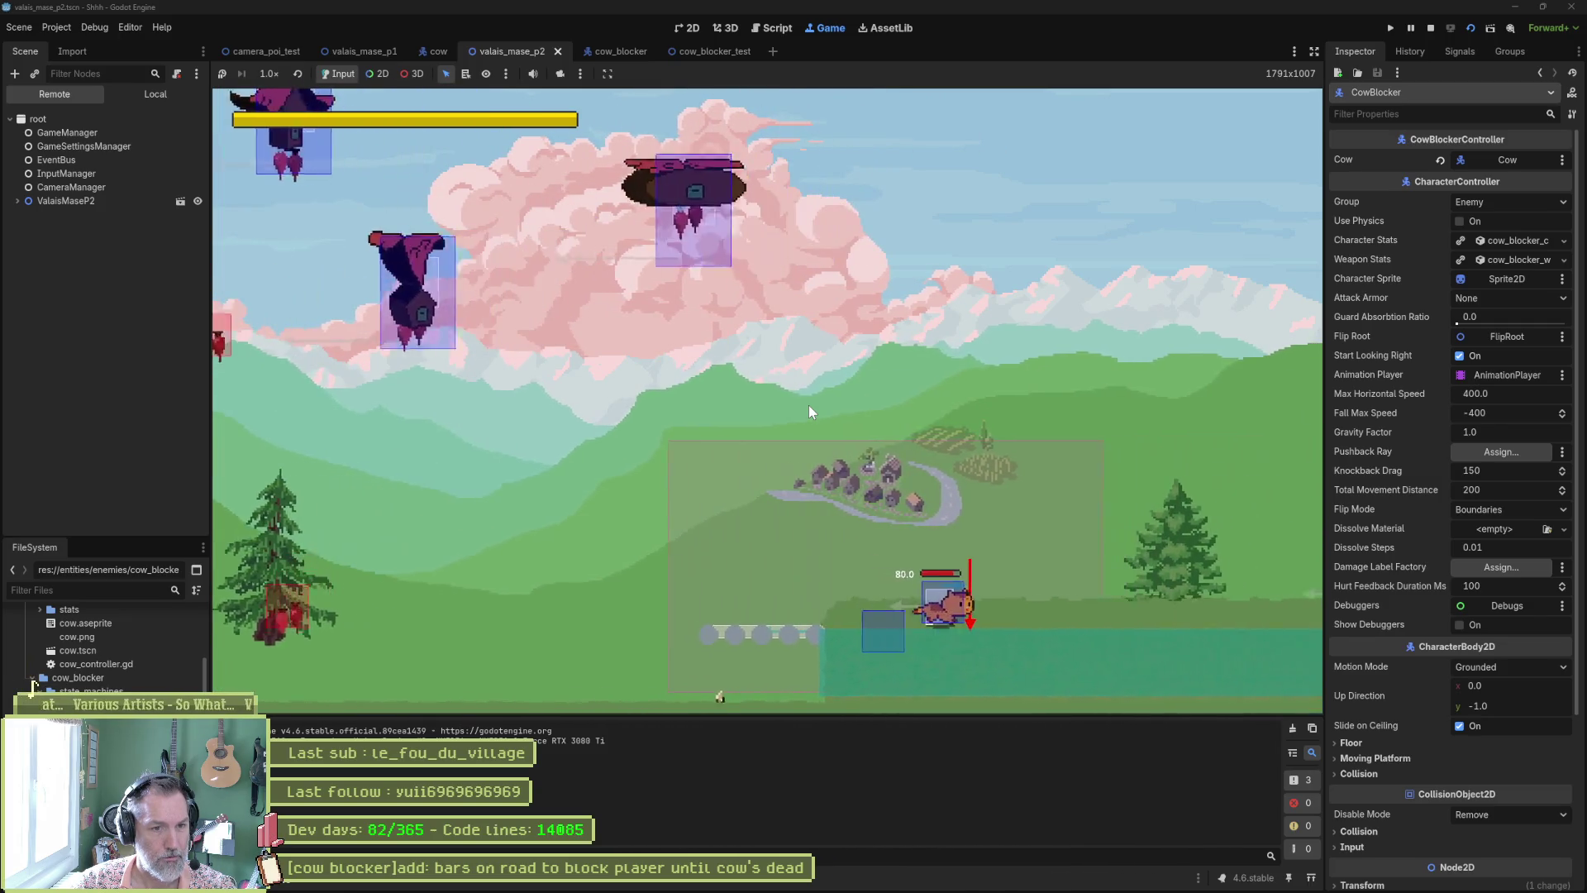
{"action": "key", "text": "F8"}
{"action": "key", "text": "ctrl+s"}
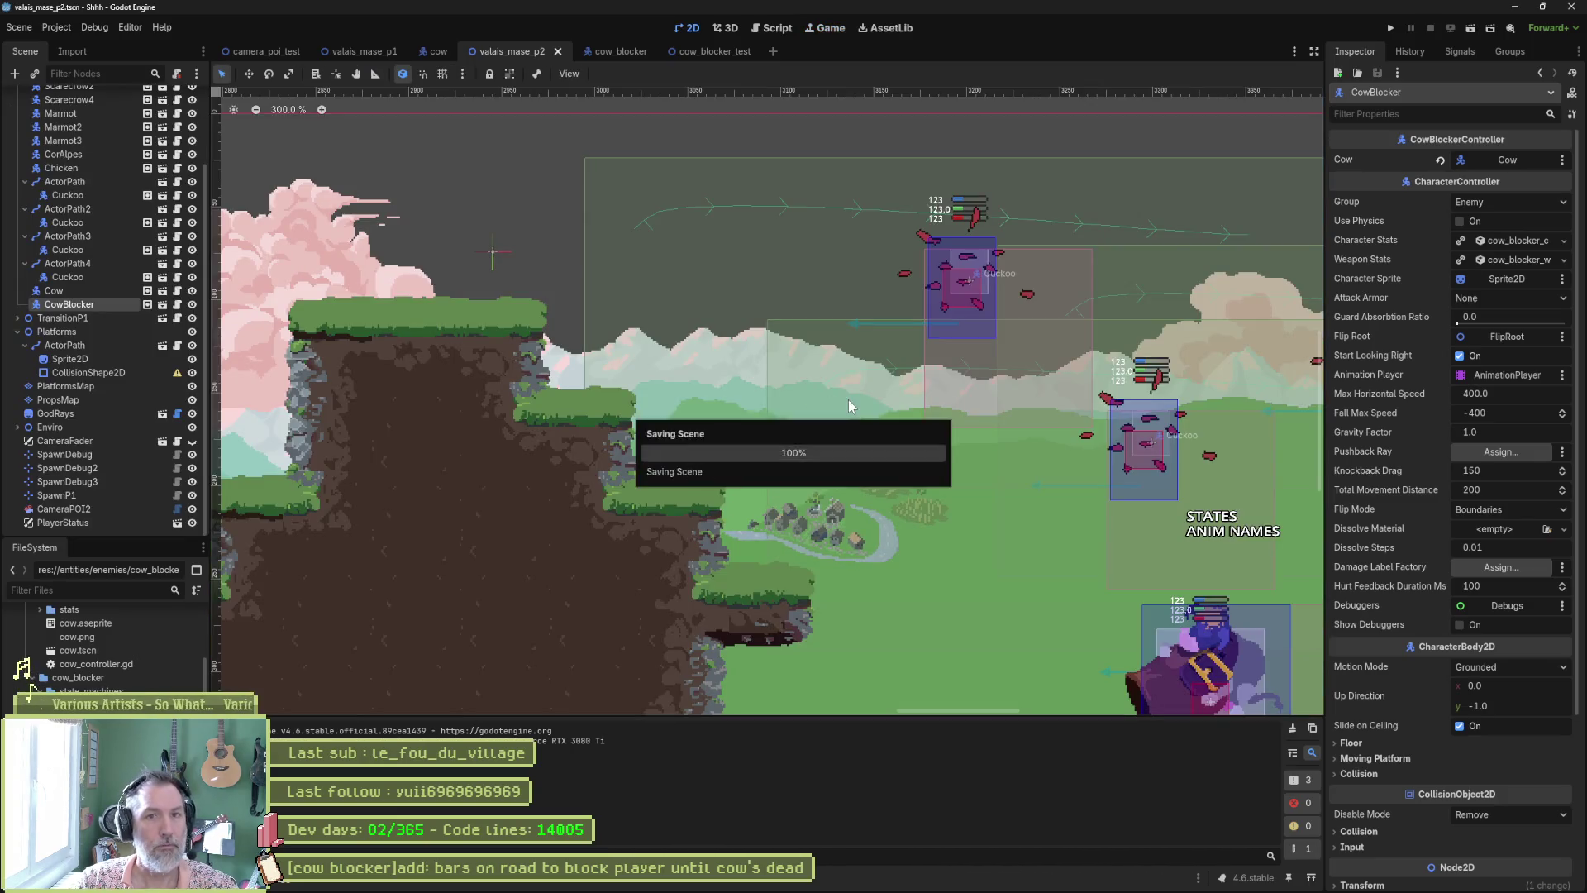
Step: Review the actor_path.gd diff in Fork, then bring up the cow blocker task in Asana
{"action": "mouse_move", "coordinate": [954, 883]}
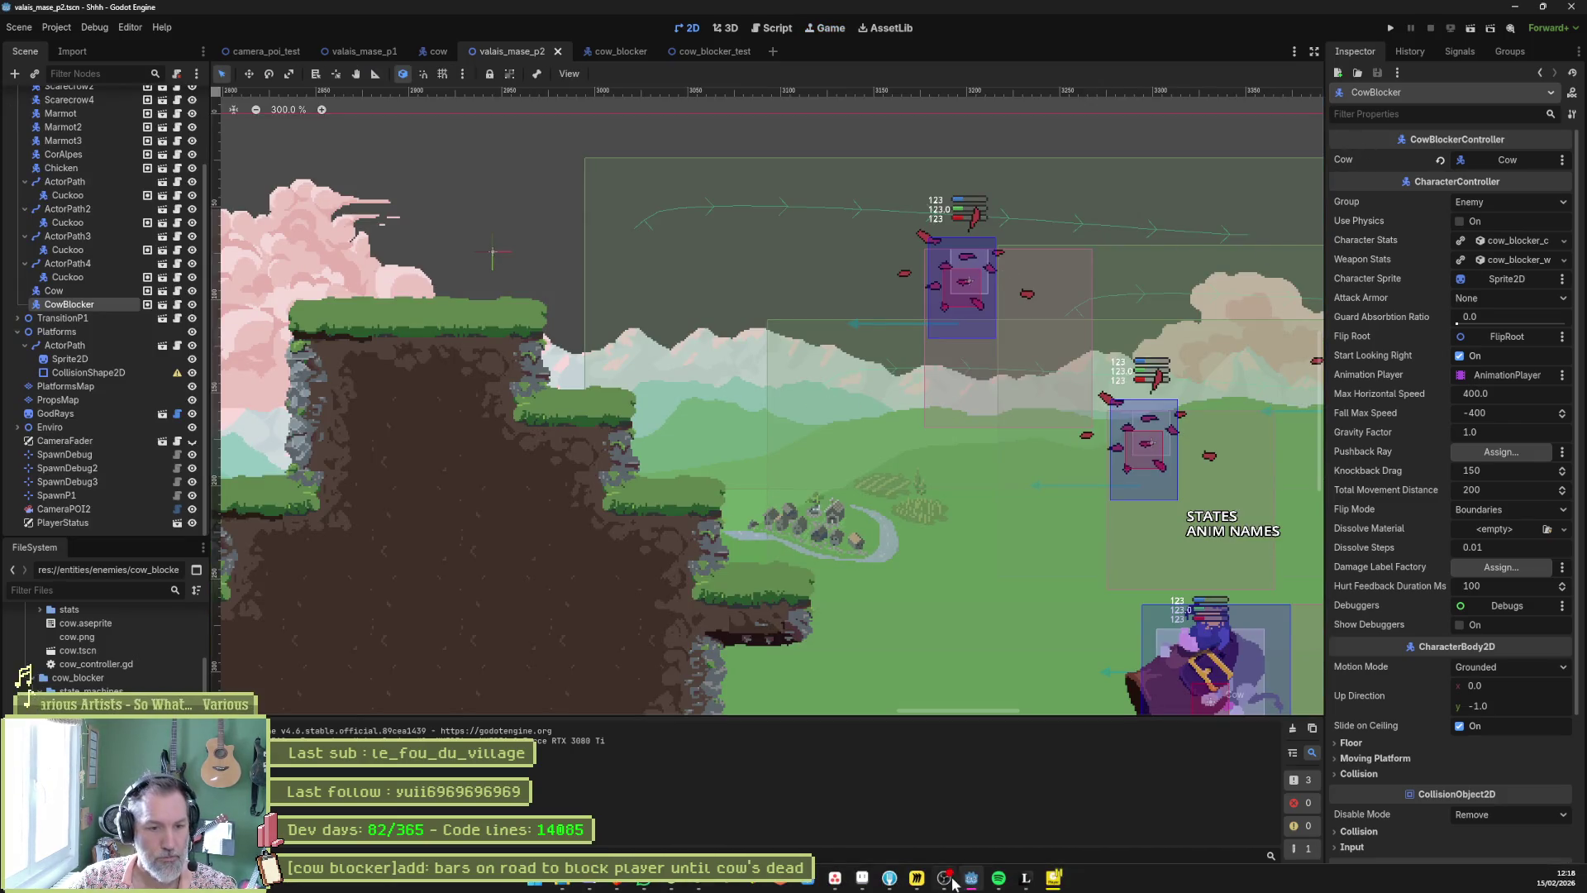
{"action": "left_click", "coordinate": [899, 881]}
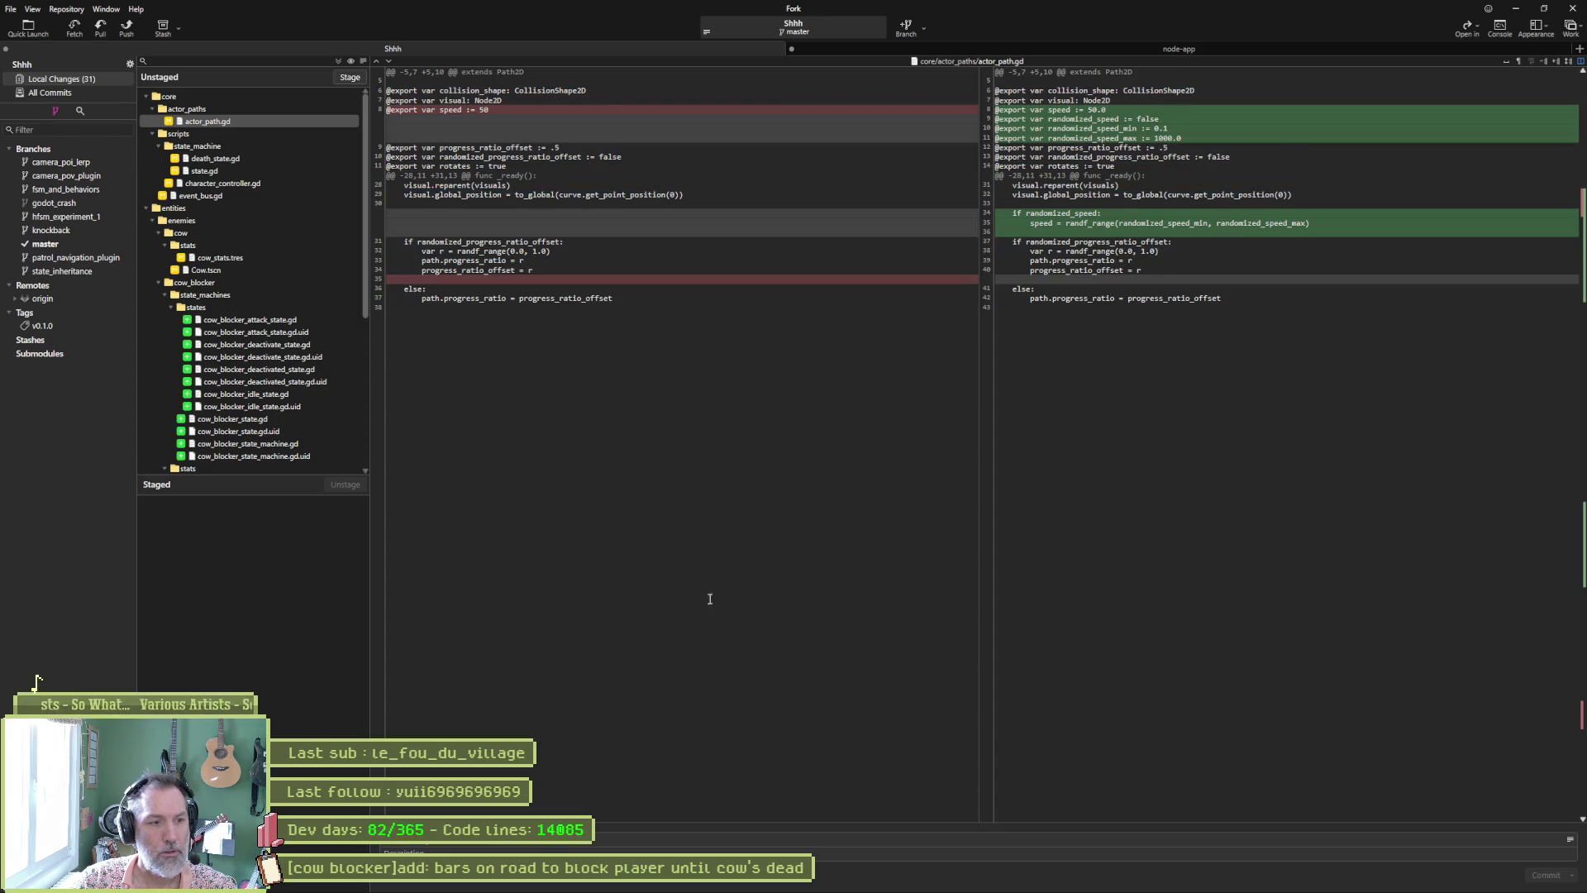
{"action": "mouse_move", "coordinate": [695, 276]}
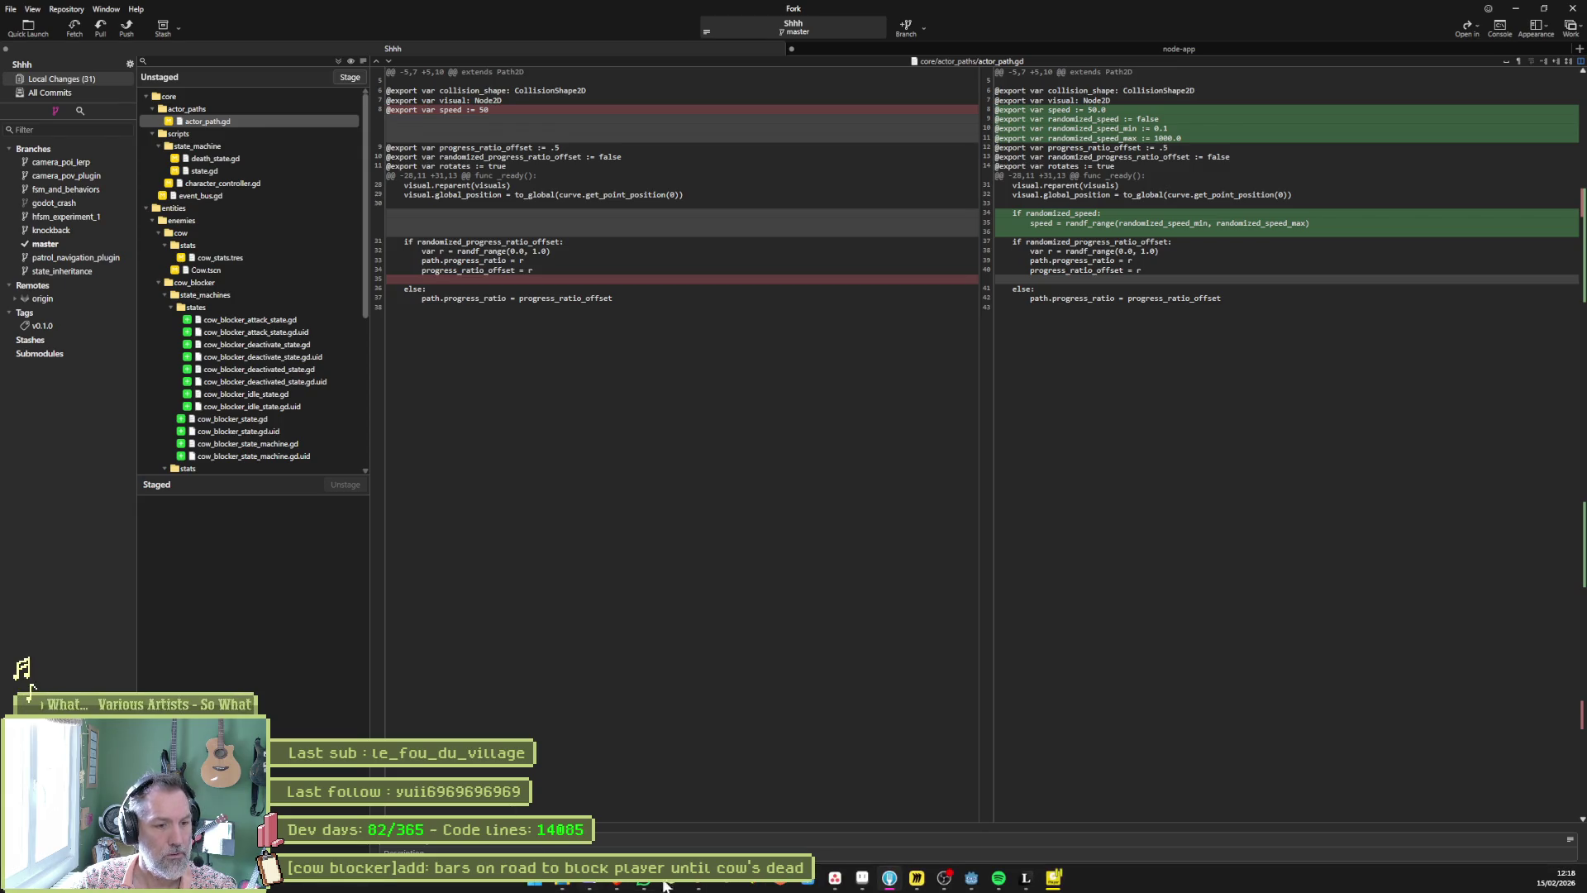
{"action": "mouse_move", "coordinate": [863, 883]}
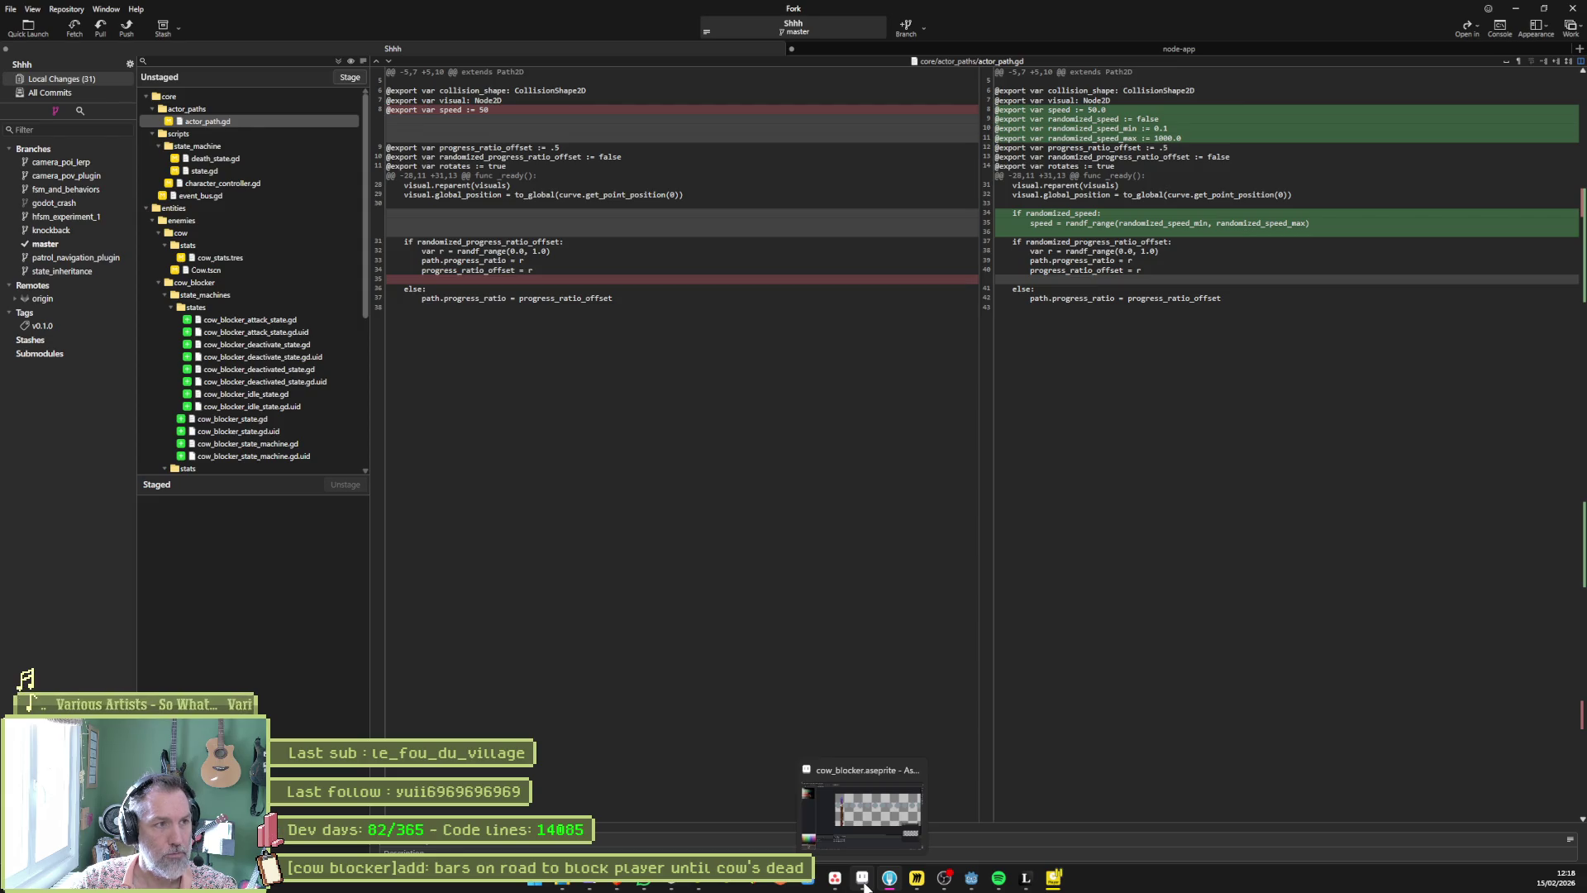
{"action": "left_click", "coordinate": [835, 878]}
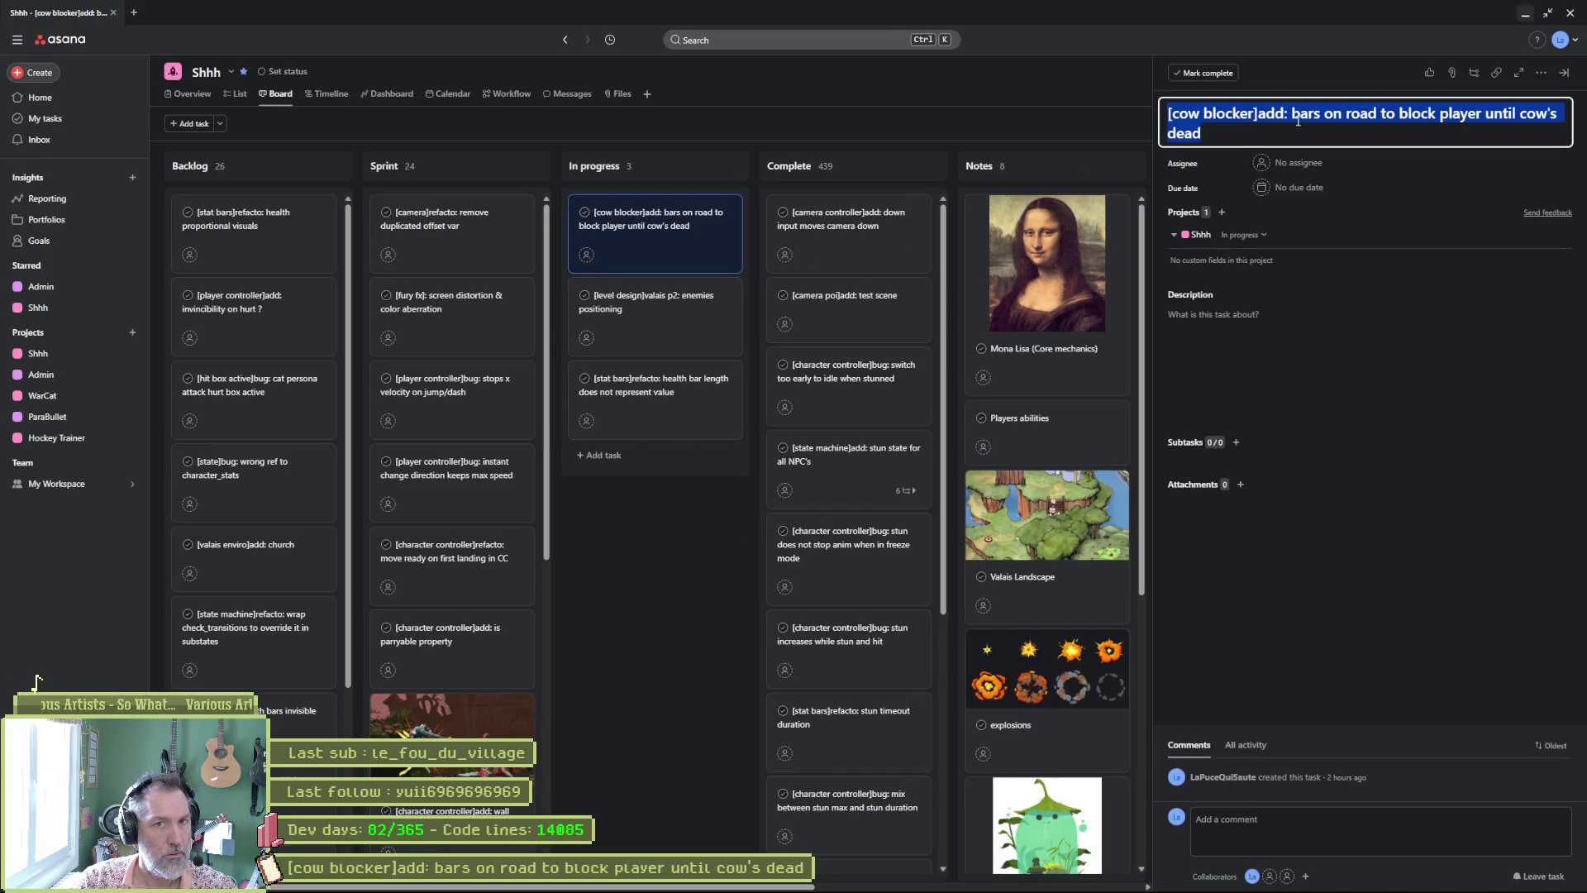
Step: Restore the Asana window to a smaller size and bring Fork back to the front
{"action": "left_click", "coordinate": [1548, 13]}
{"action": "left_click", "coordinate": [1441, 36]}
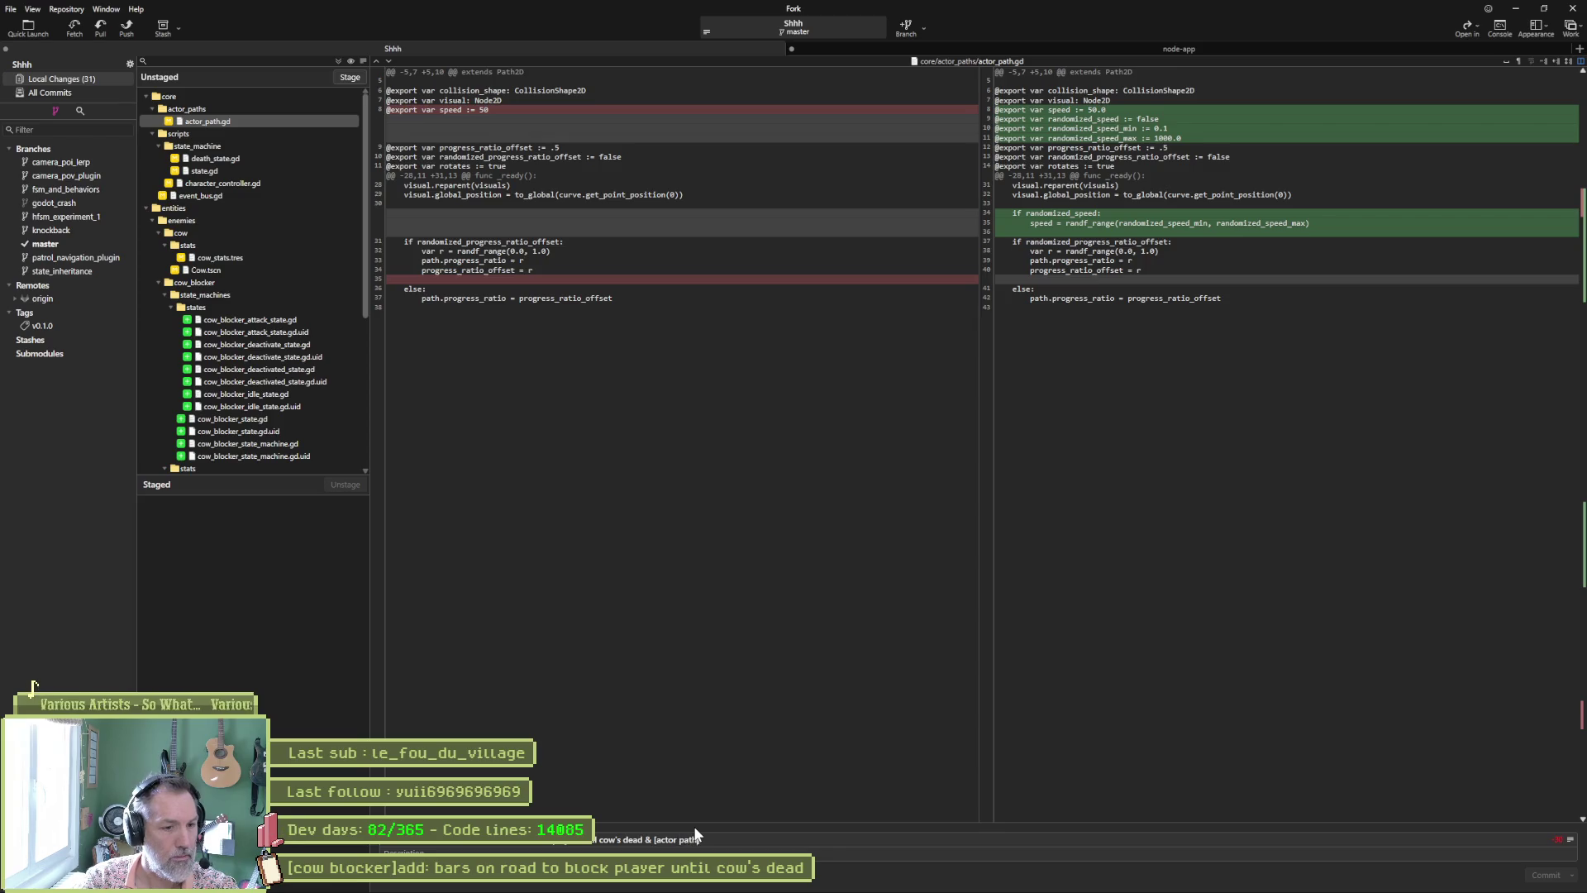
Step: Extend the commit summary with the npc death signal note, checking death_state.gd's diff
{"action": "type", "text": "]added:"}
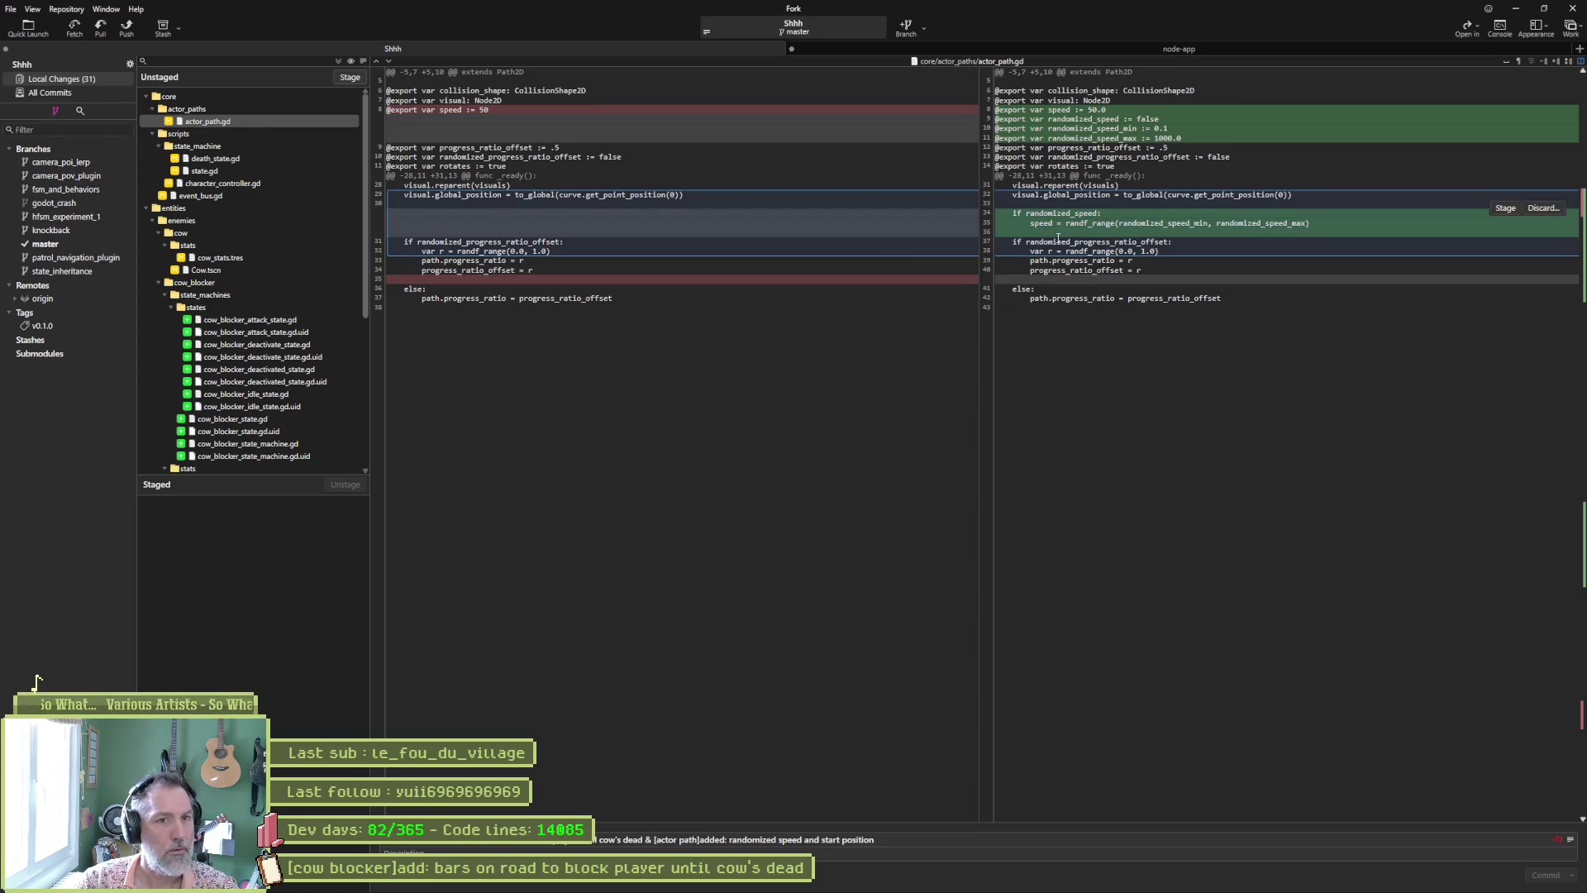
{"action": "left_click", "coordinate": [214, 158]}
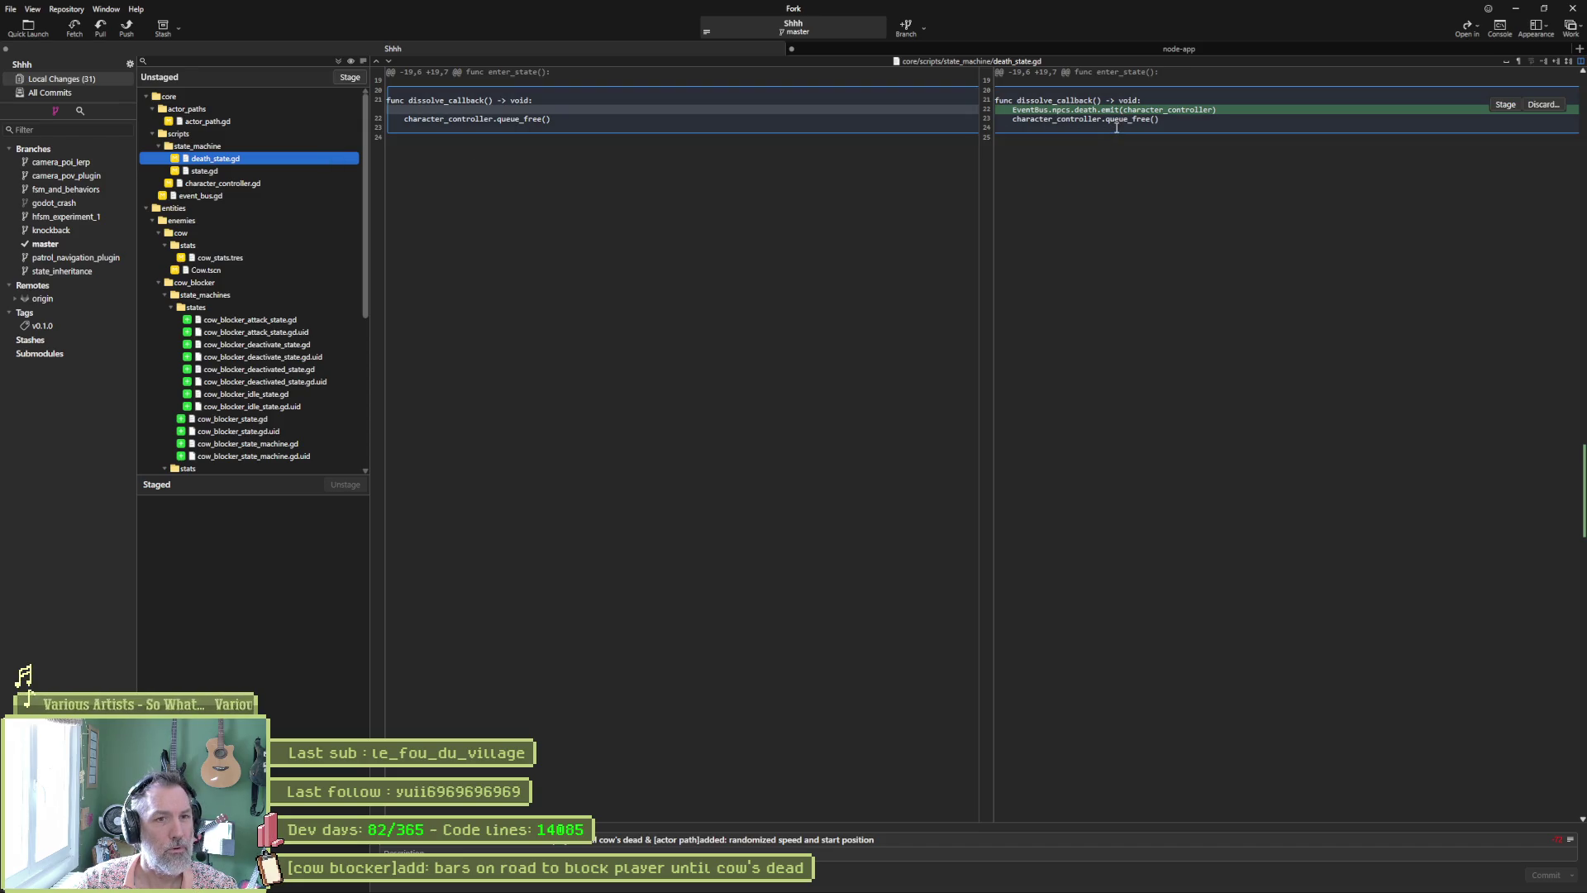
{"action": "left_click", "coordinate": [935, 843]}
{"action": "type", "text": "& [event bus]a"}
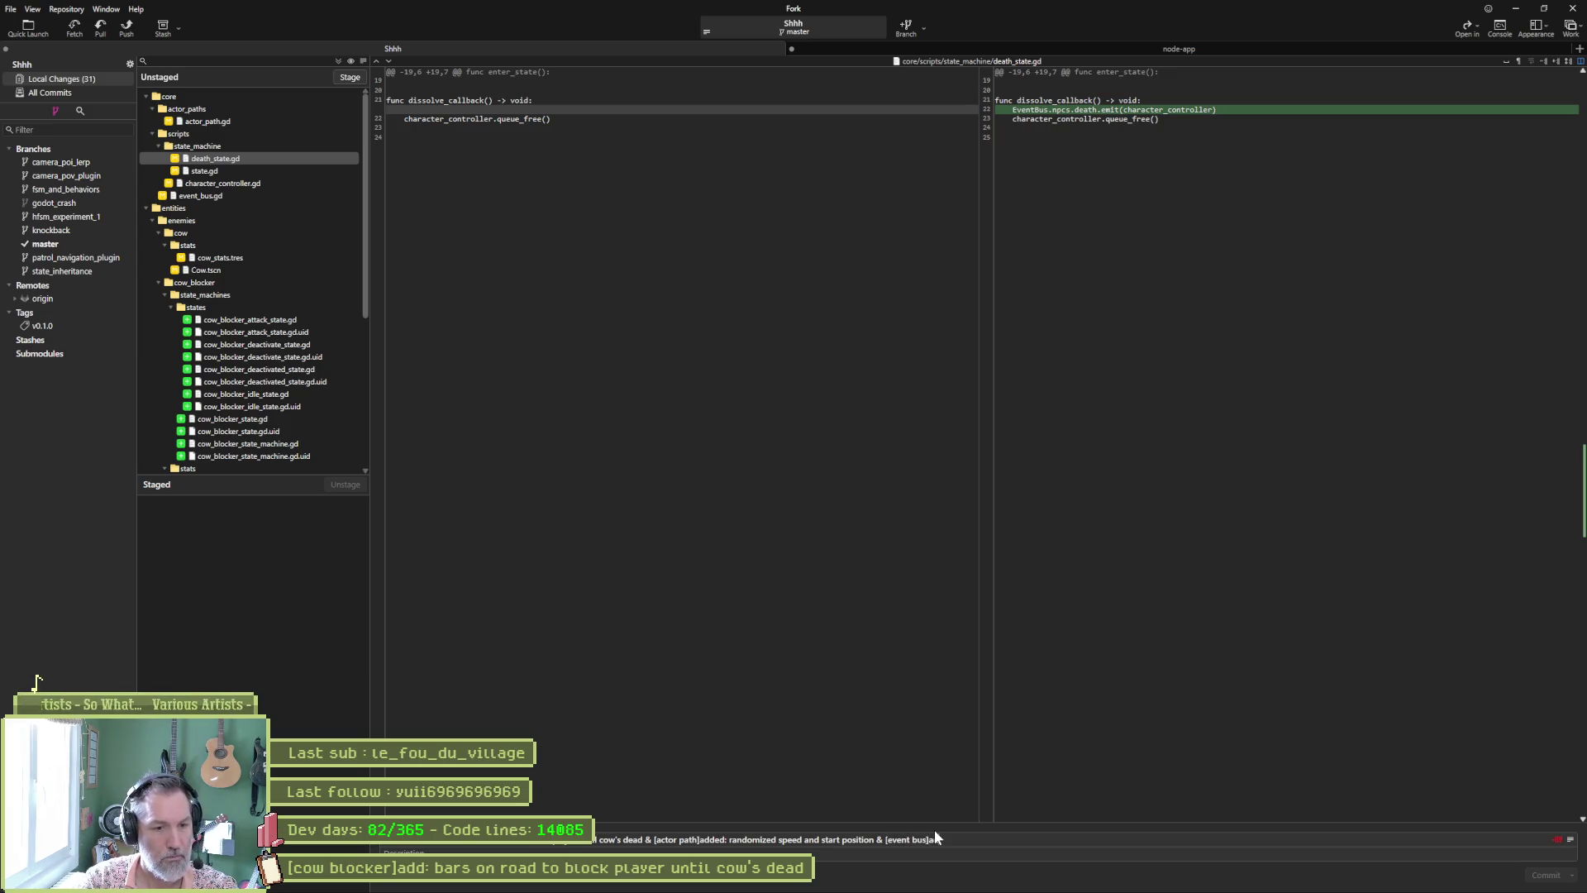
{"action": "type", "text": "dded: deat"}
{"action": "type", "text": "h signal on npc"}
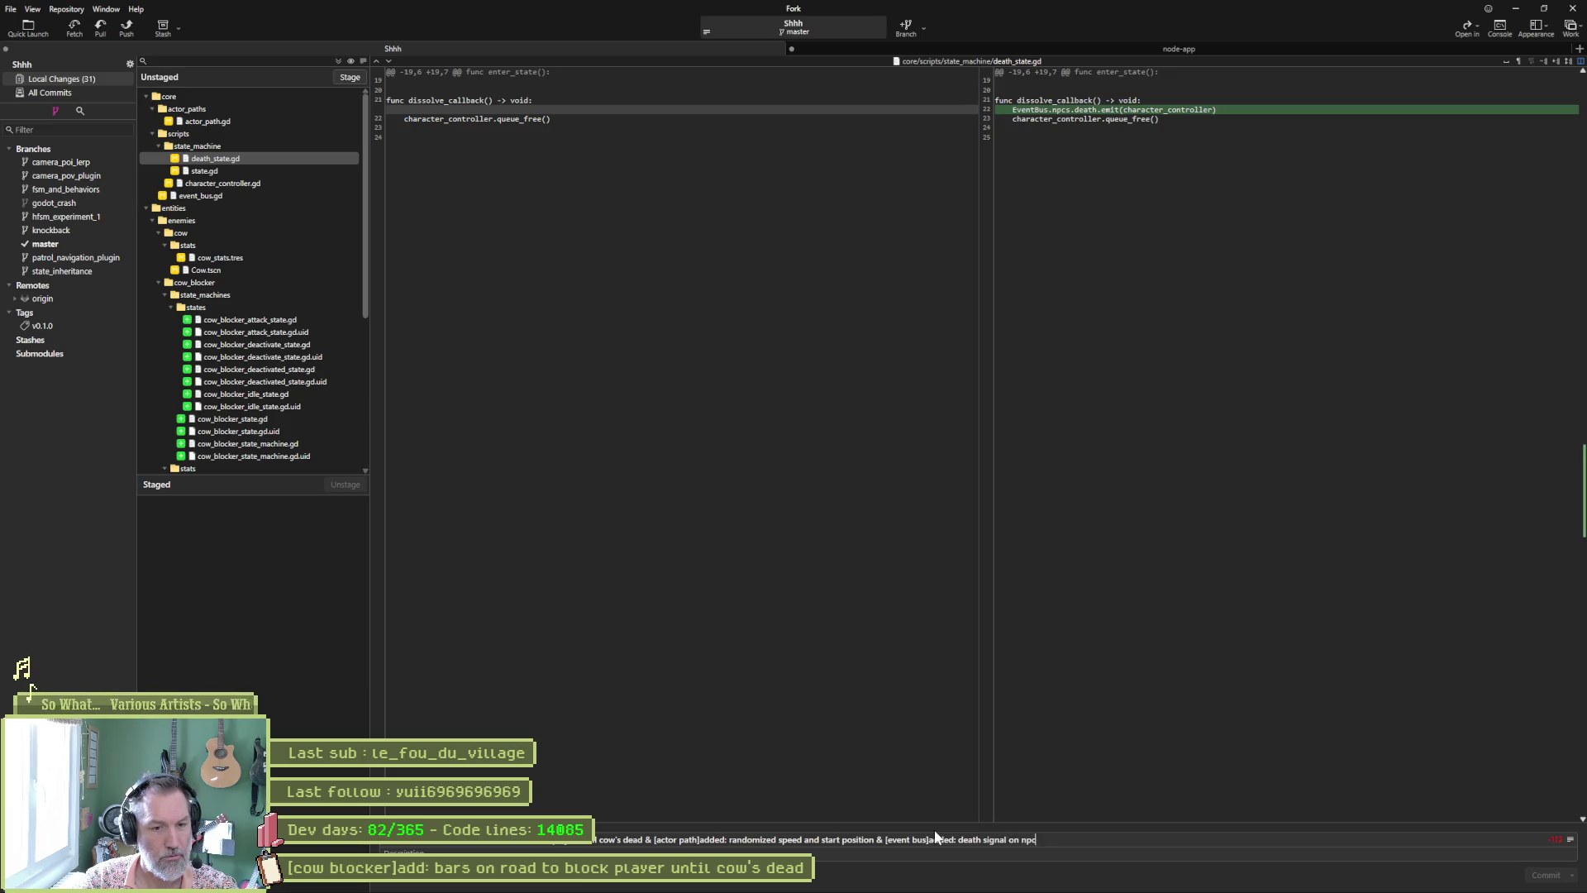
{"action": "type", "text": "'s death"}
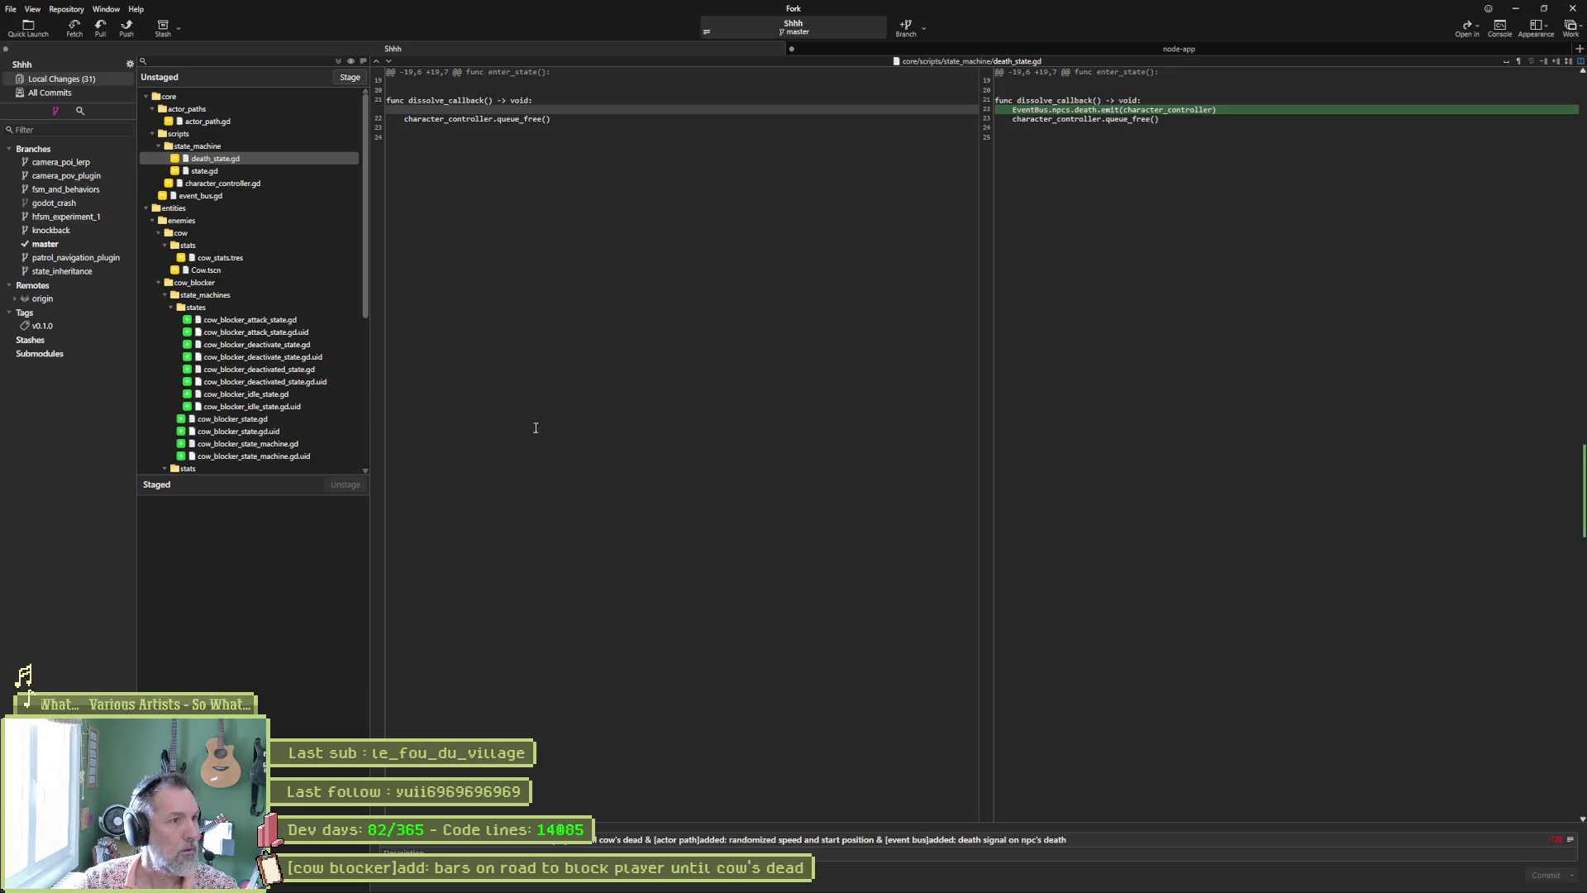
Step: Review diffs of state.gd, character_controller.gd, event_bus.gd, cow_stats.tres and cow_blocker_attack_state.gd
{"action": "left_click", "coordinate": [238, 171]}
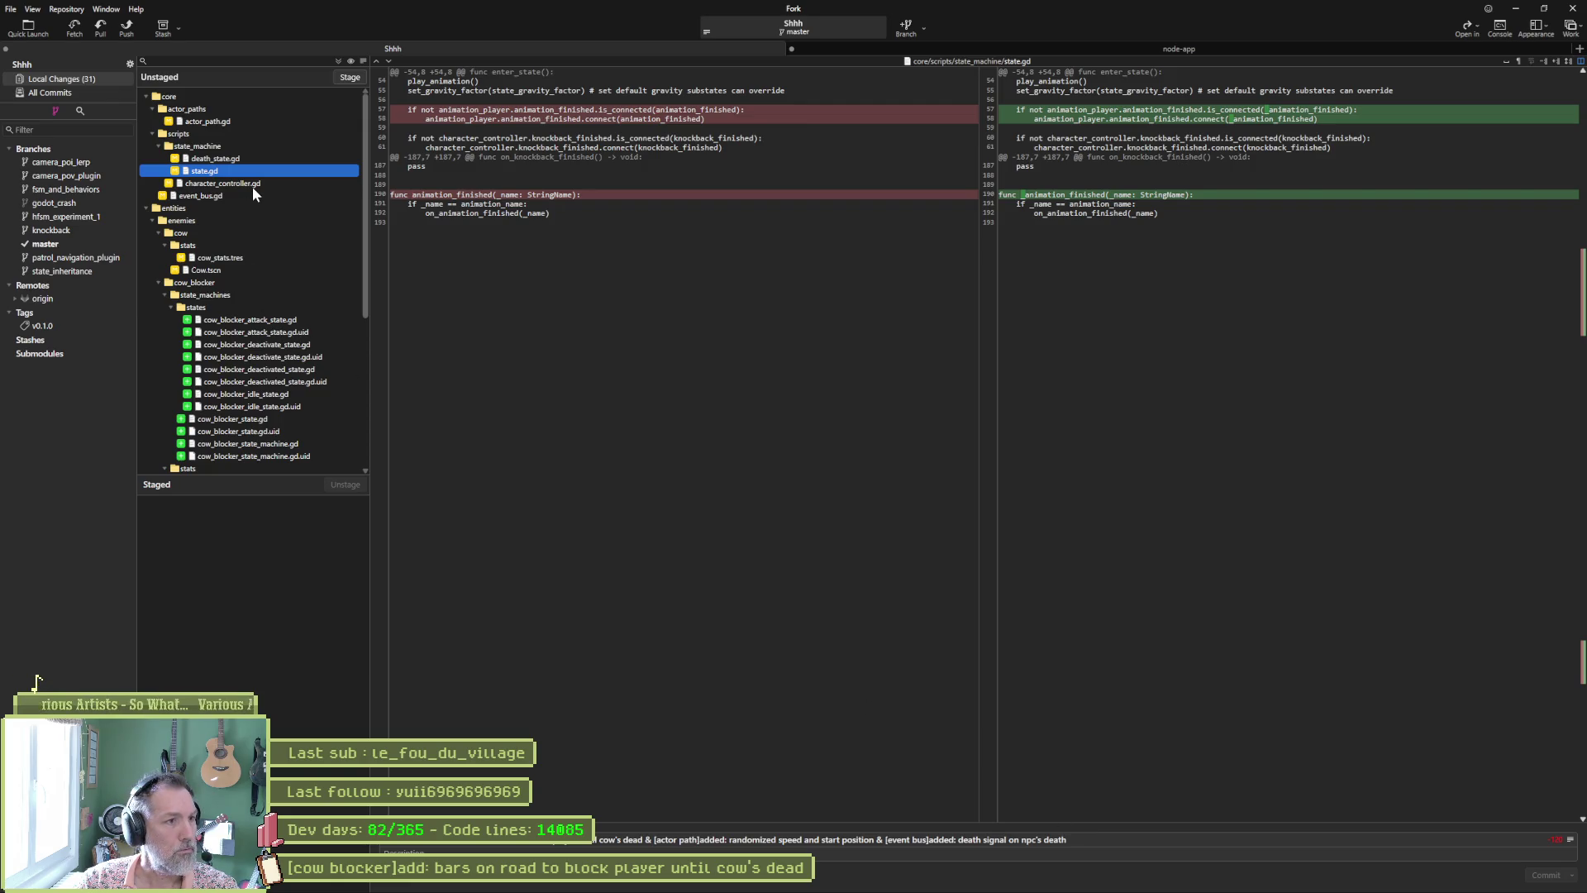
{"action": "left_click", "coordinate": [273, 183]}
{"action": "mouse_move", "coordinate": [1074, 148]}
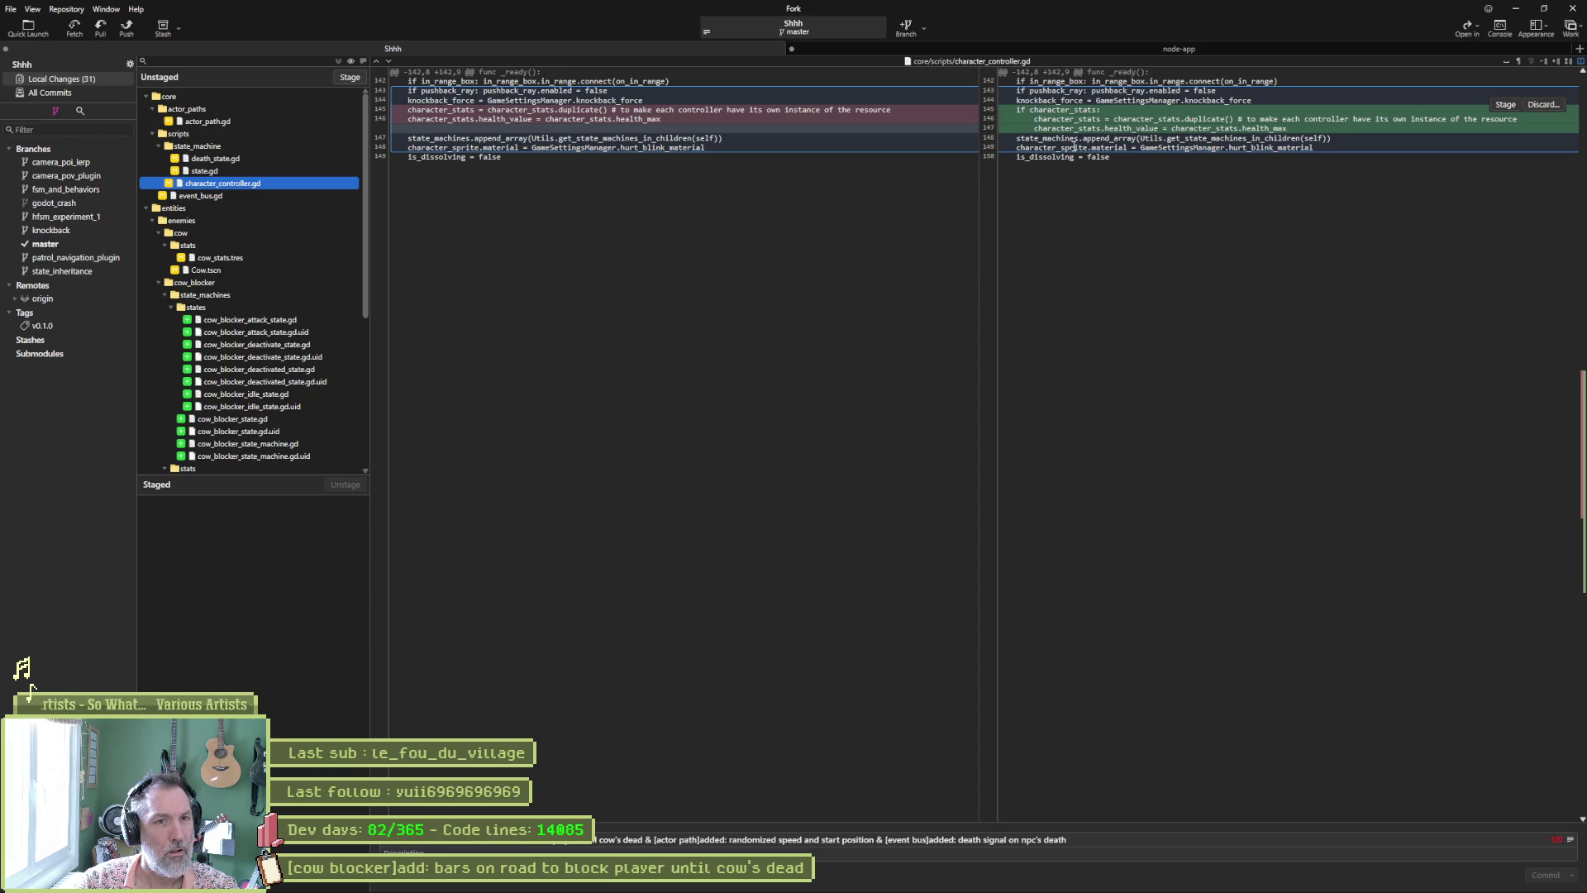
{"action": "left_click", "coordinate": [220, 196]}
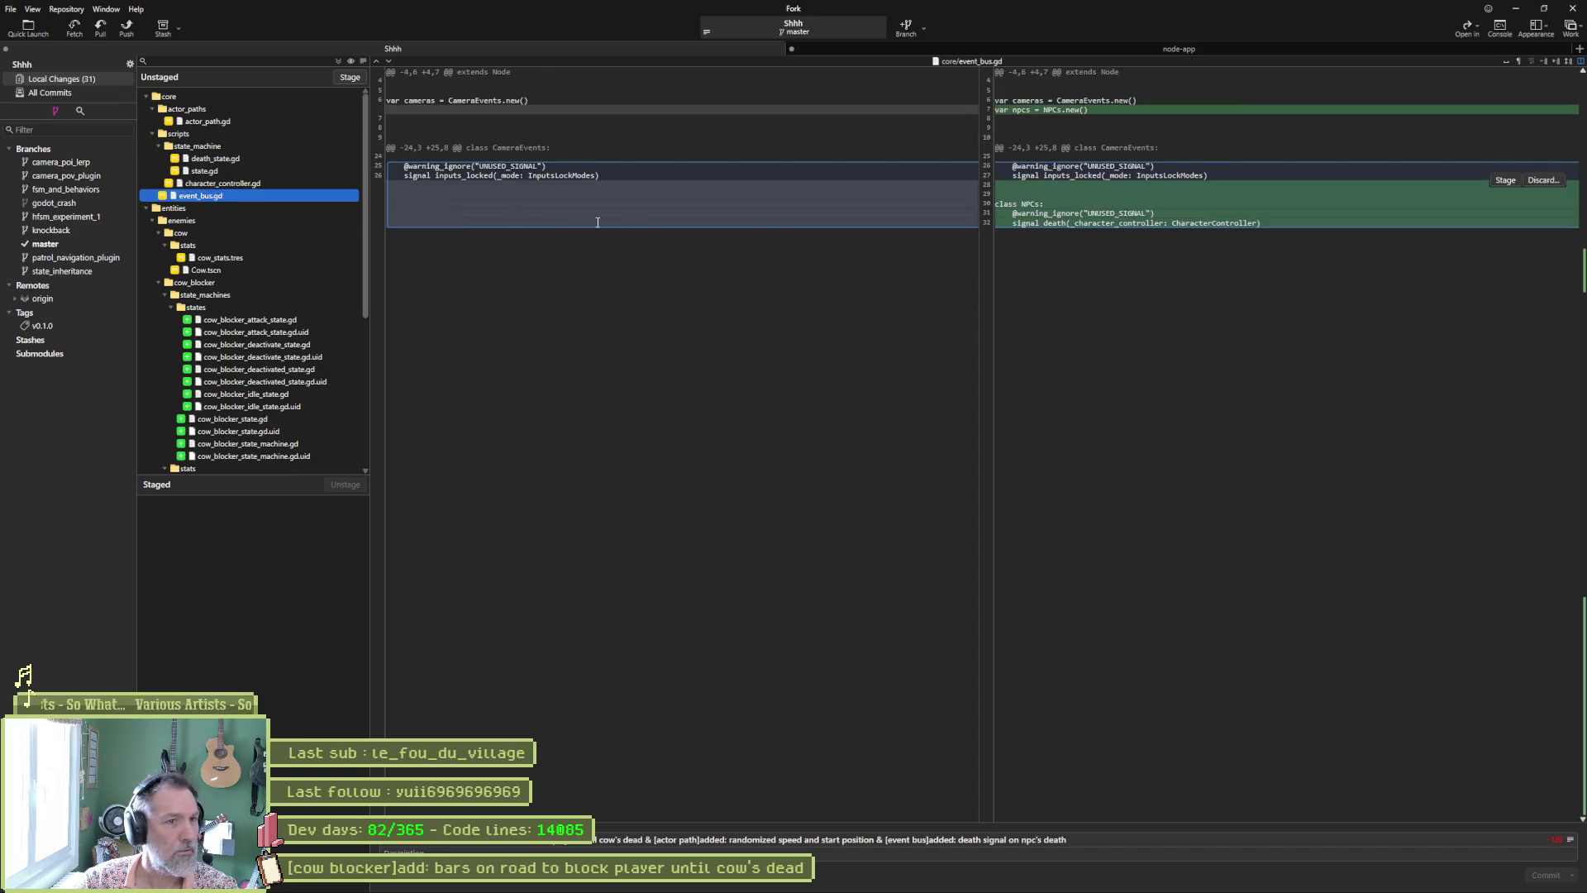
{"action": "left_click", "coordinate": [222, 258]}
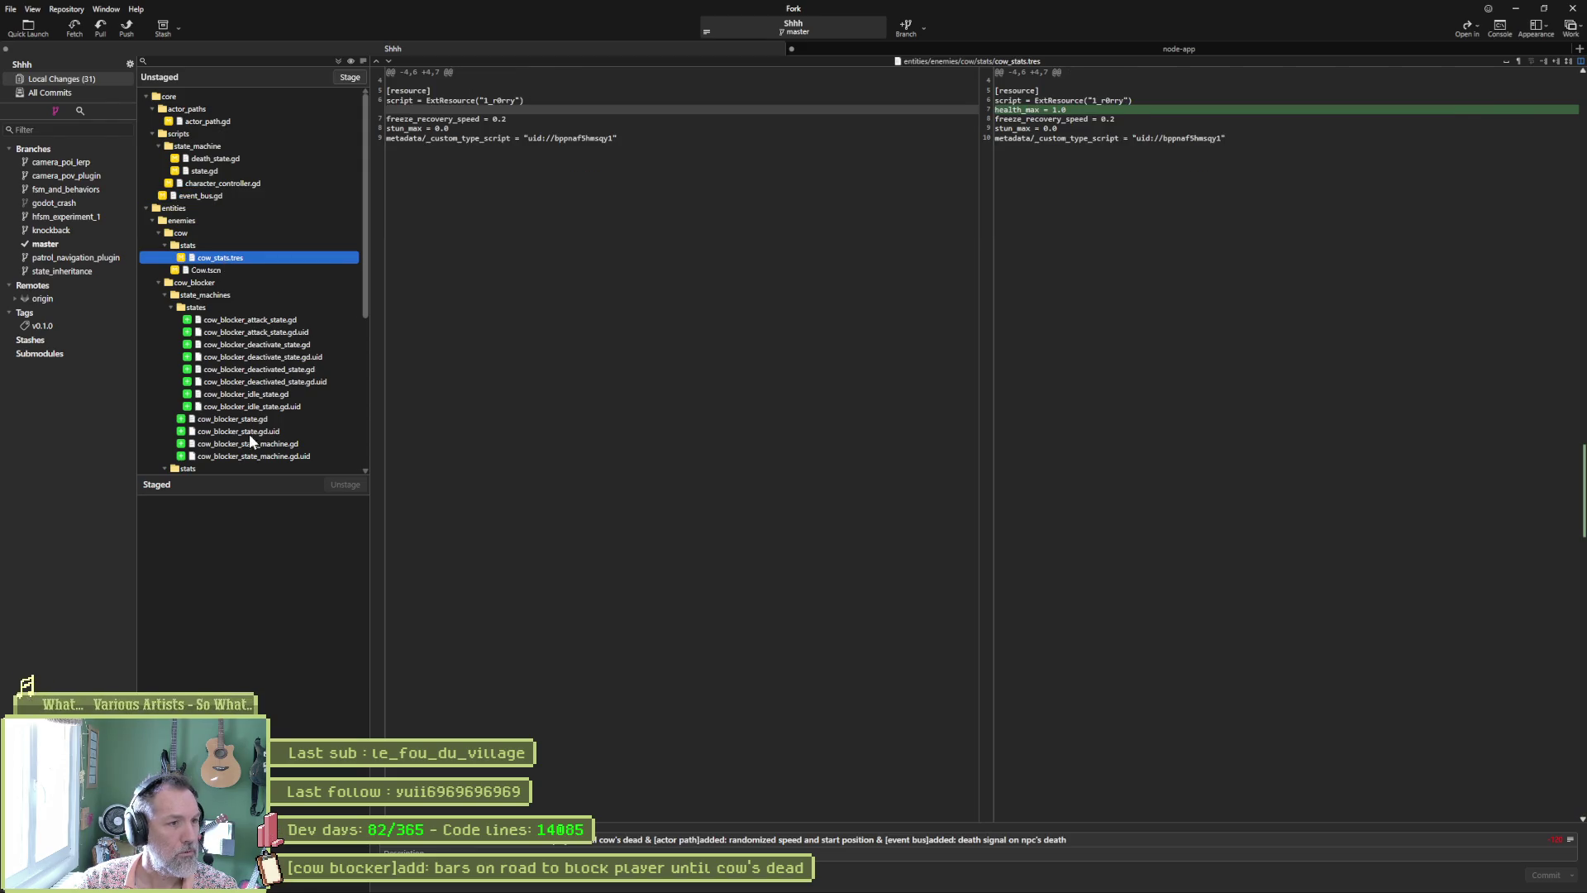
{"action": "scroll", "coordinate": [249, 435], "scroll_direction": "down", "scroll_amount": 6}
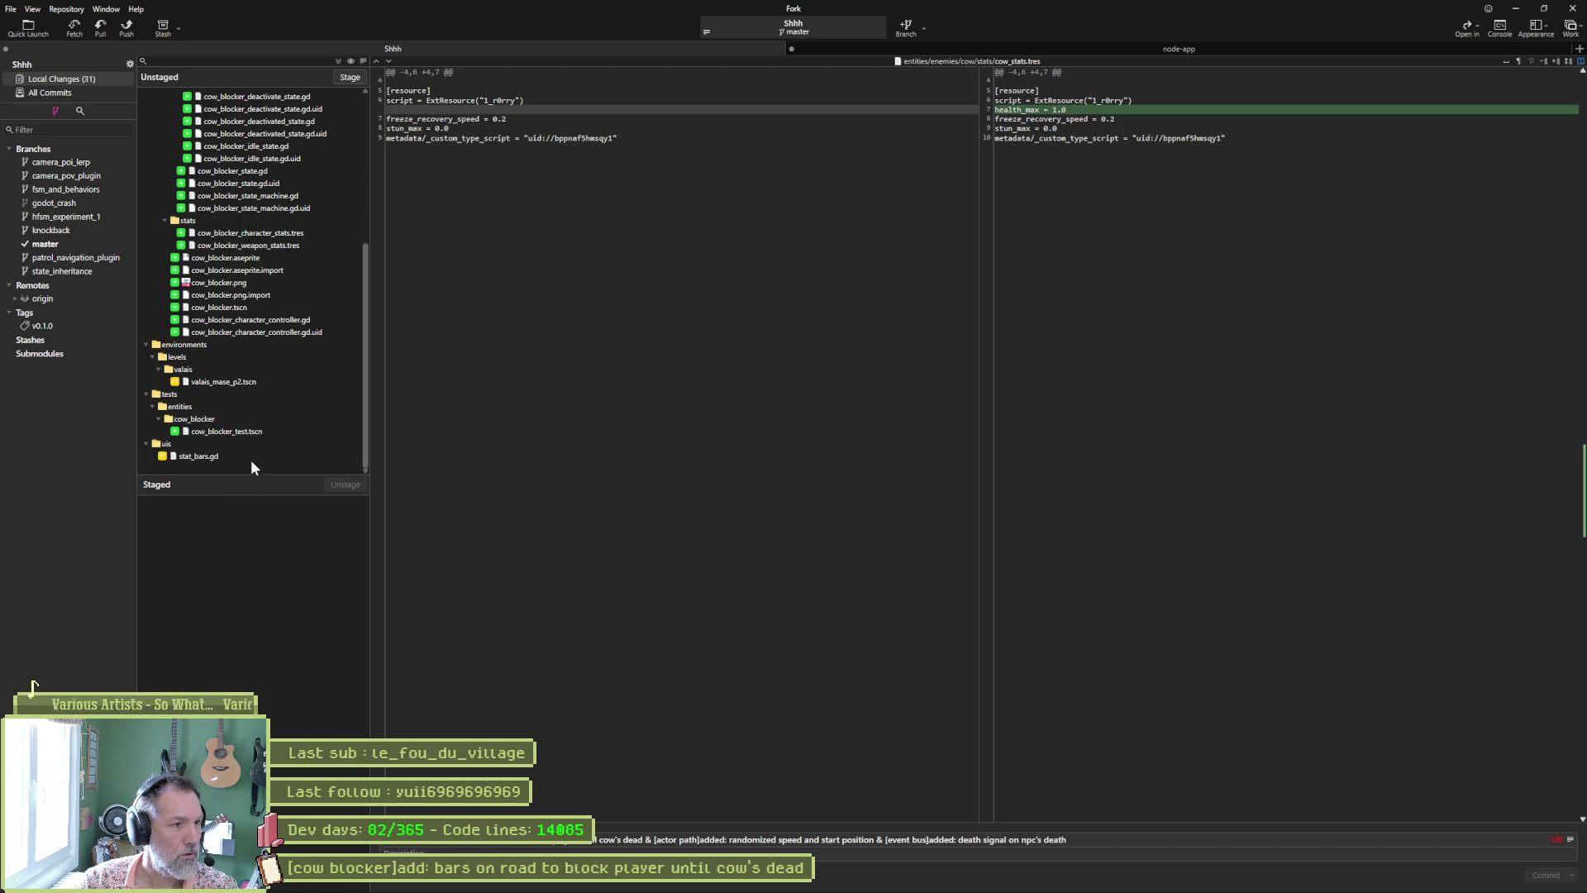
{"action": "scroll", "coordinate": [251, 460], "scroll_direction": "up", "scroll_amount": 3}
{"action": "left_click", "coordinate": [289, 184]}
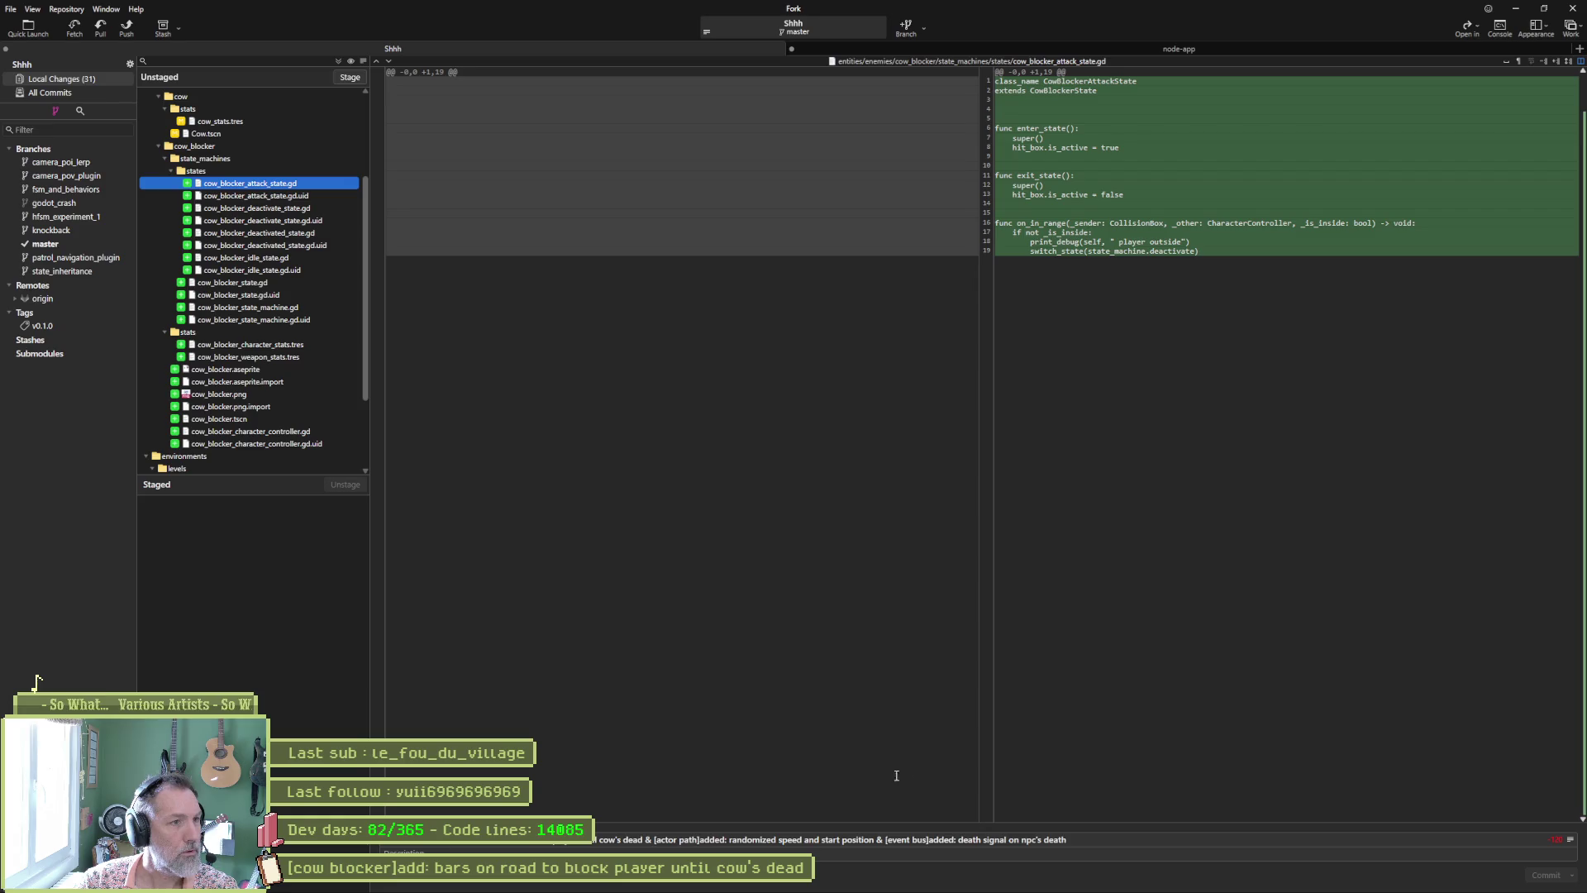
{"action": "key", "text": "alt+Tab"}
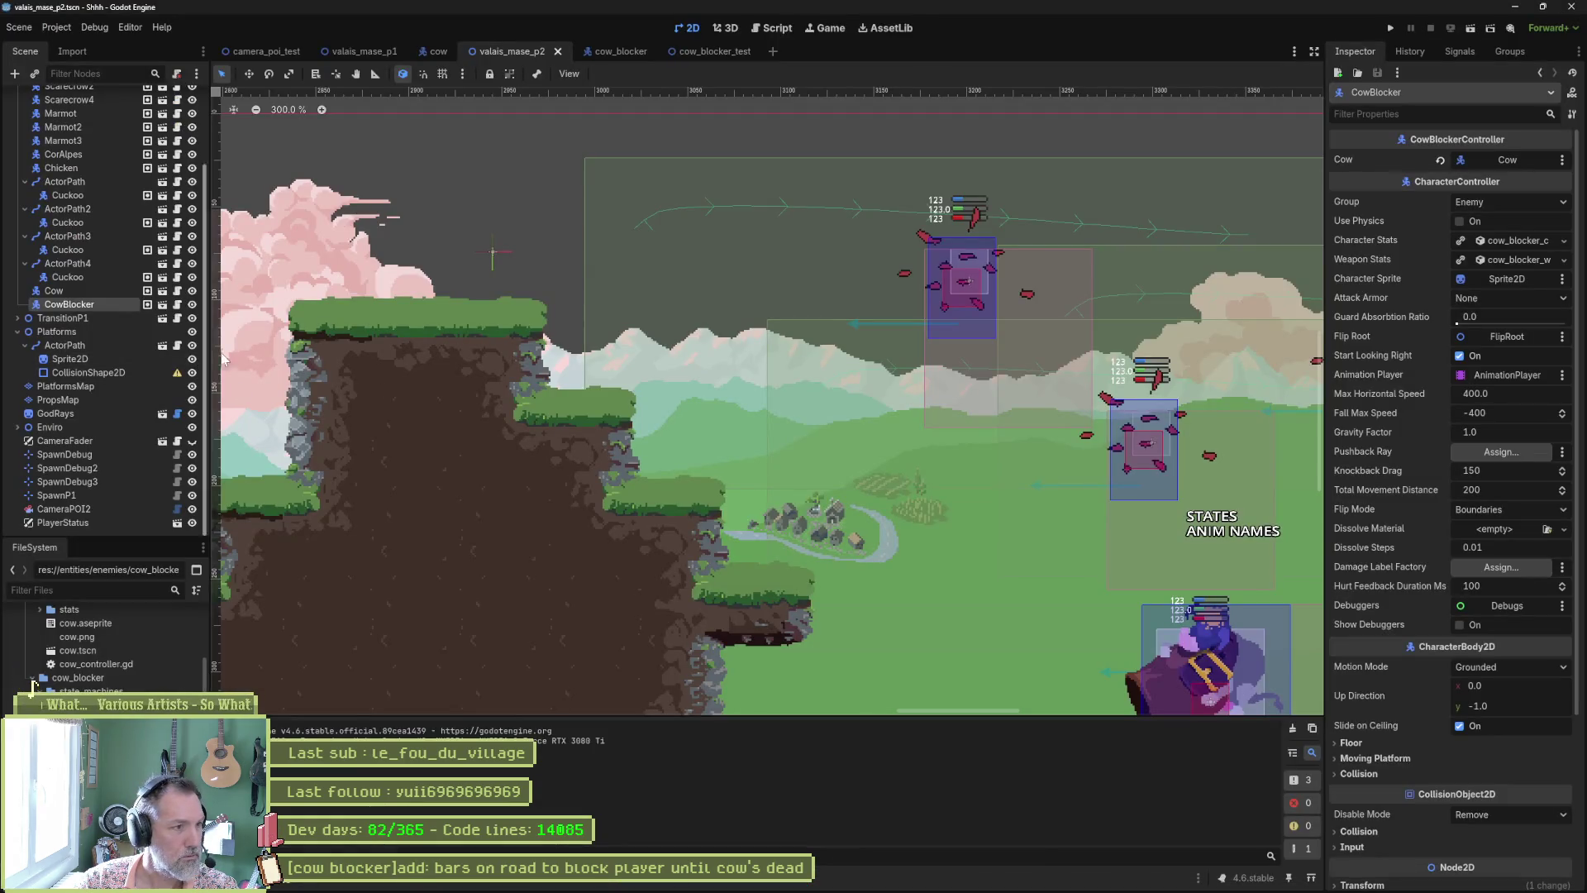
Step: Remove the print_debug line from cow_blocker_attack_state.gd, save, and check its diff in Fork
{"action": "left_click", "coordinate": [771, 28]}
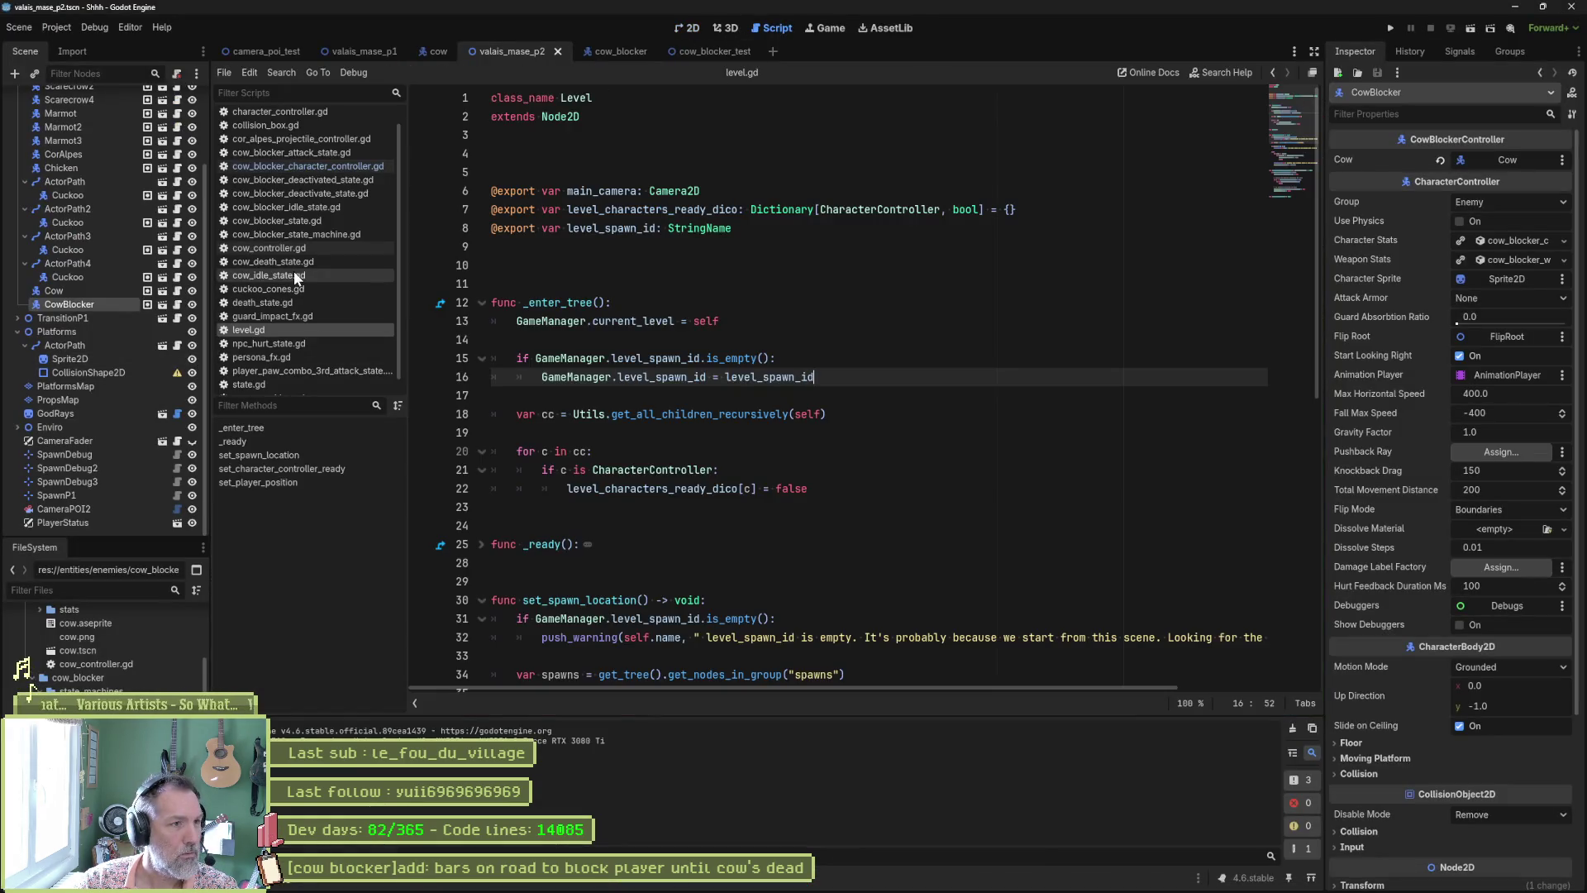
{"action": "scroll", "coordinate": [294, 271], "scroll_direction": "up", "scroll_amount": 1}
{"action": "left_click", "coordinate": [347, 170]}
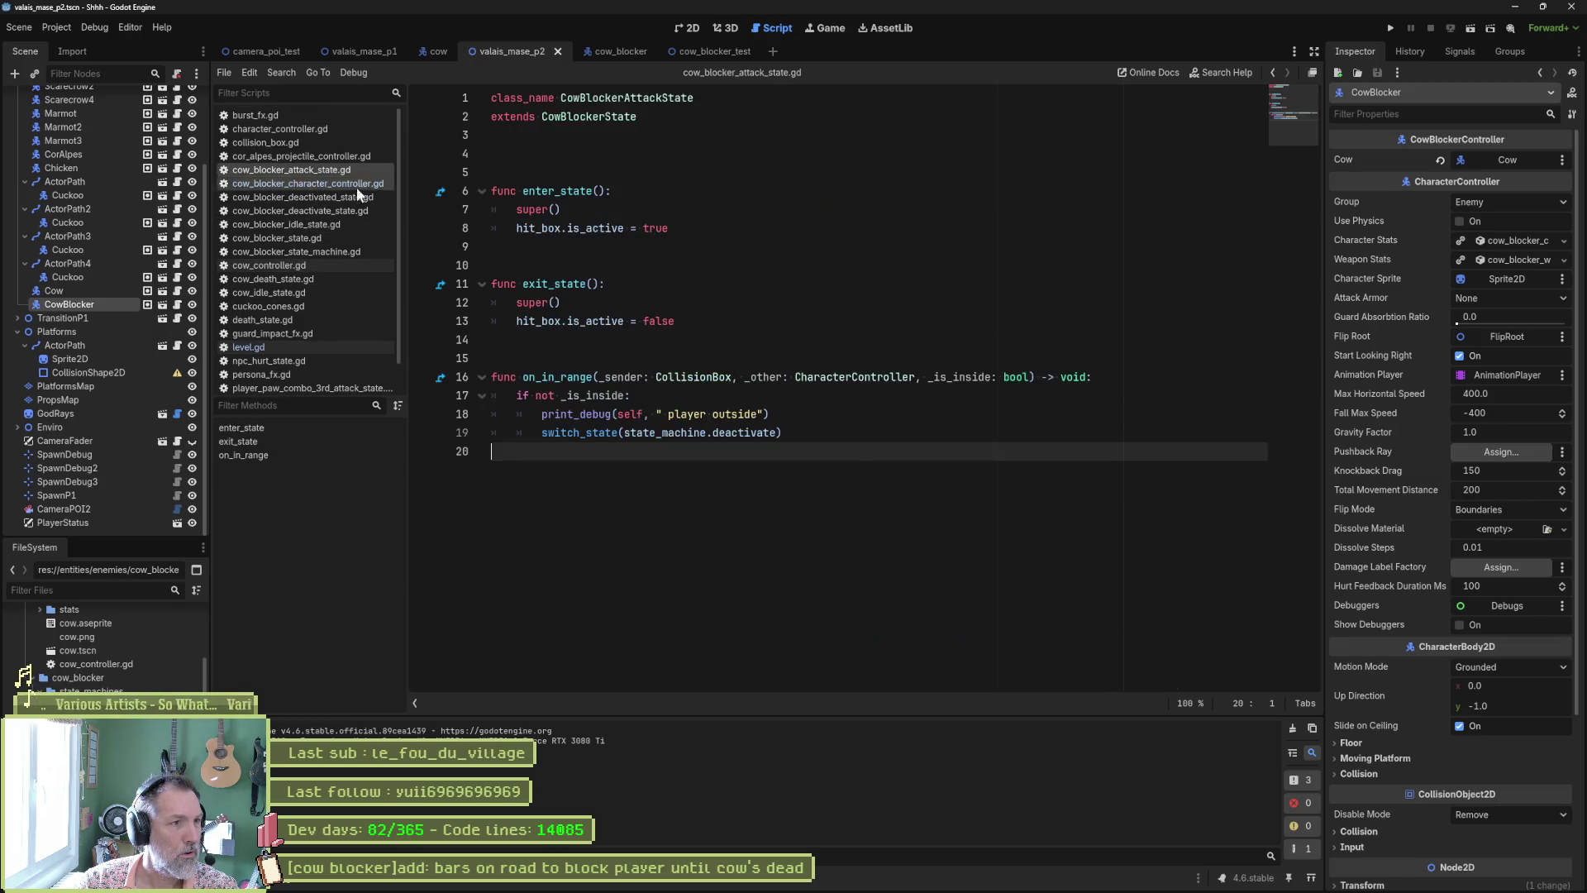
{"action": "left_click", "coordinate": [688, 414]}
{"action": "key", "text": "ctrl+shift+k"}
{"action": "key", "text": "ctrl+s"}
{"action": "key", "text": "alt+Tab"}
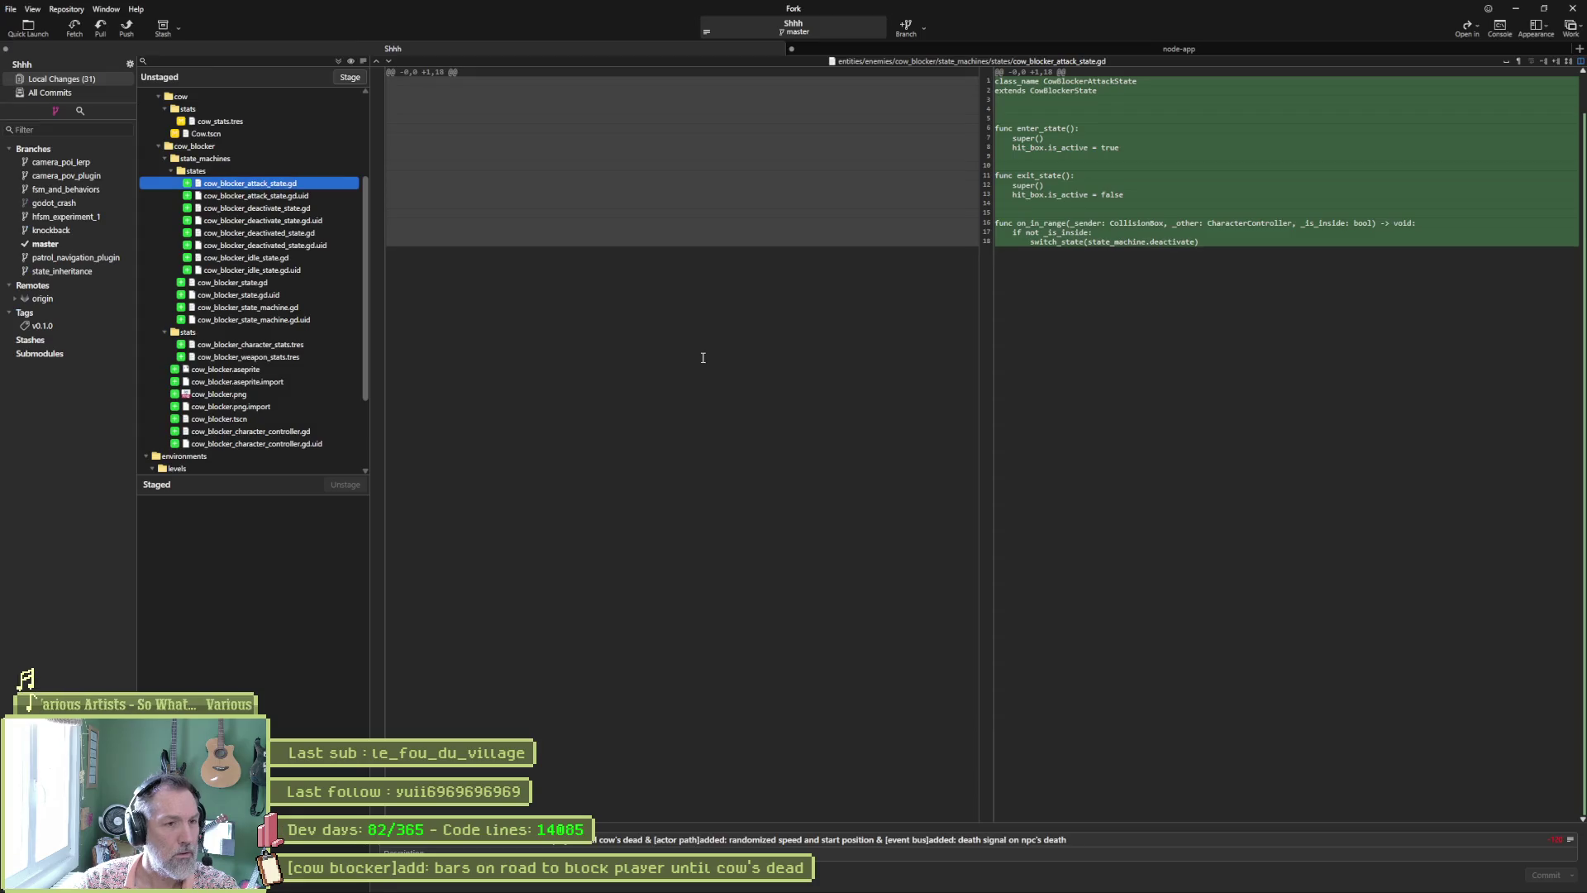
{"action": "left_click", "coordinate": [281, 198]}
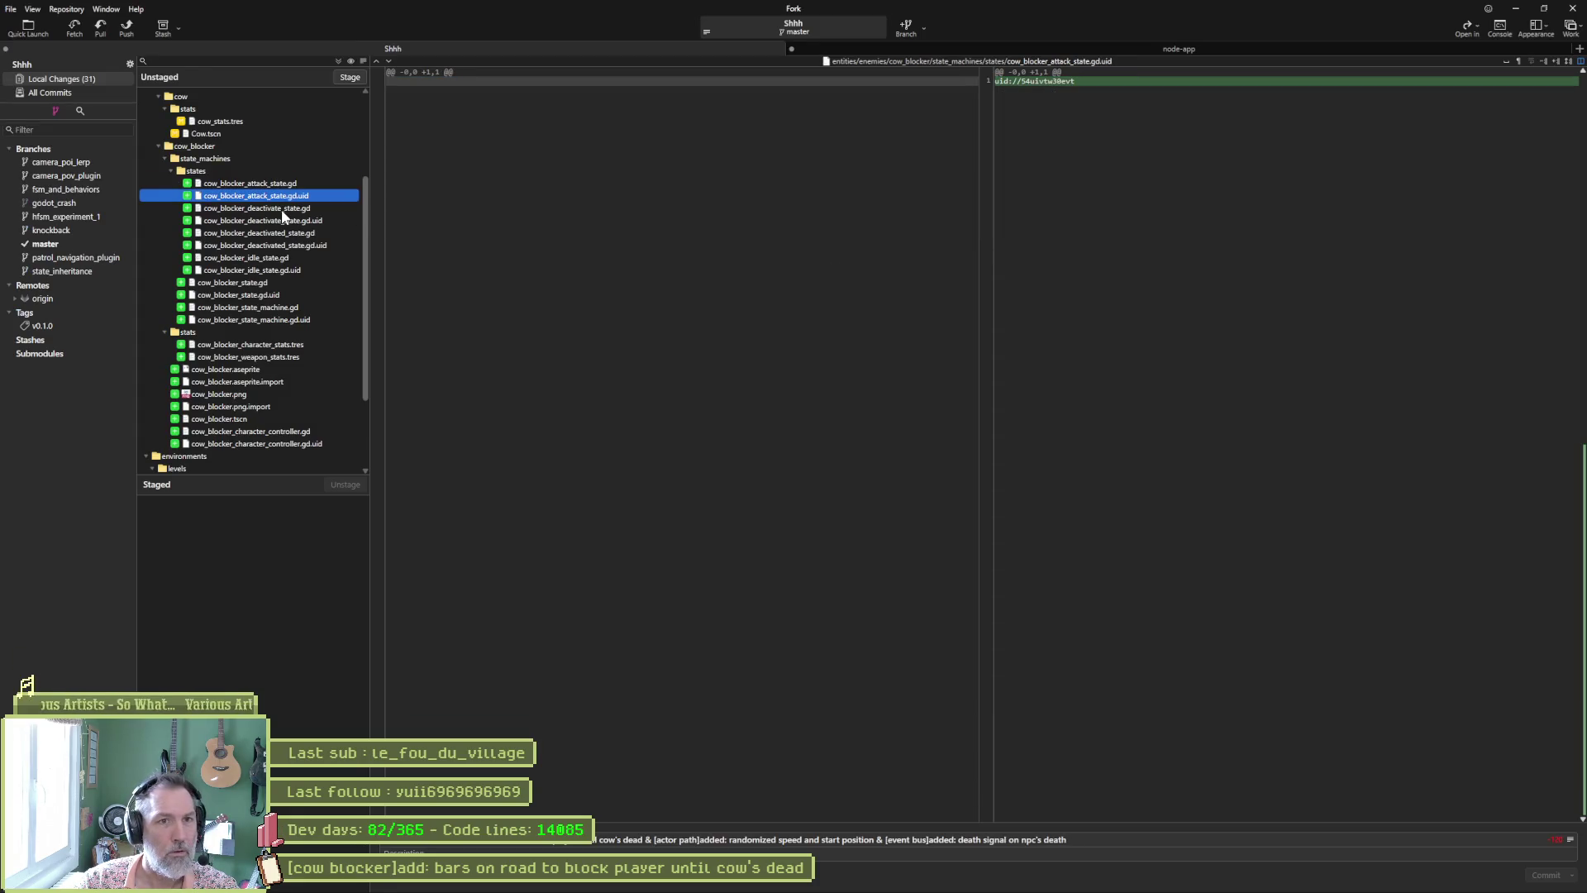
{"action": "left_click", "coordinate": [283, 209]}
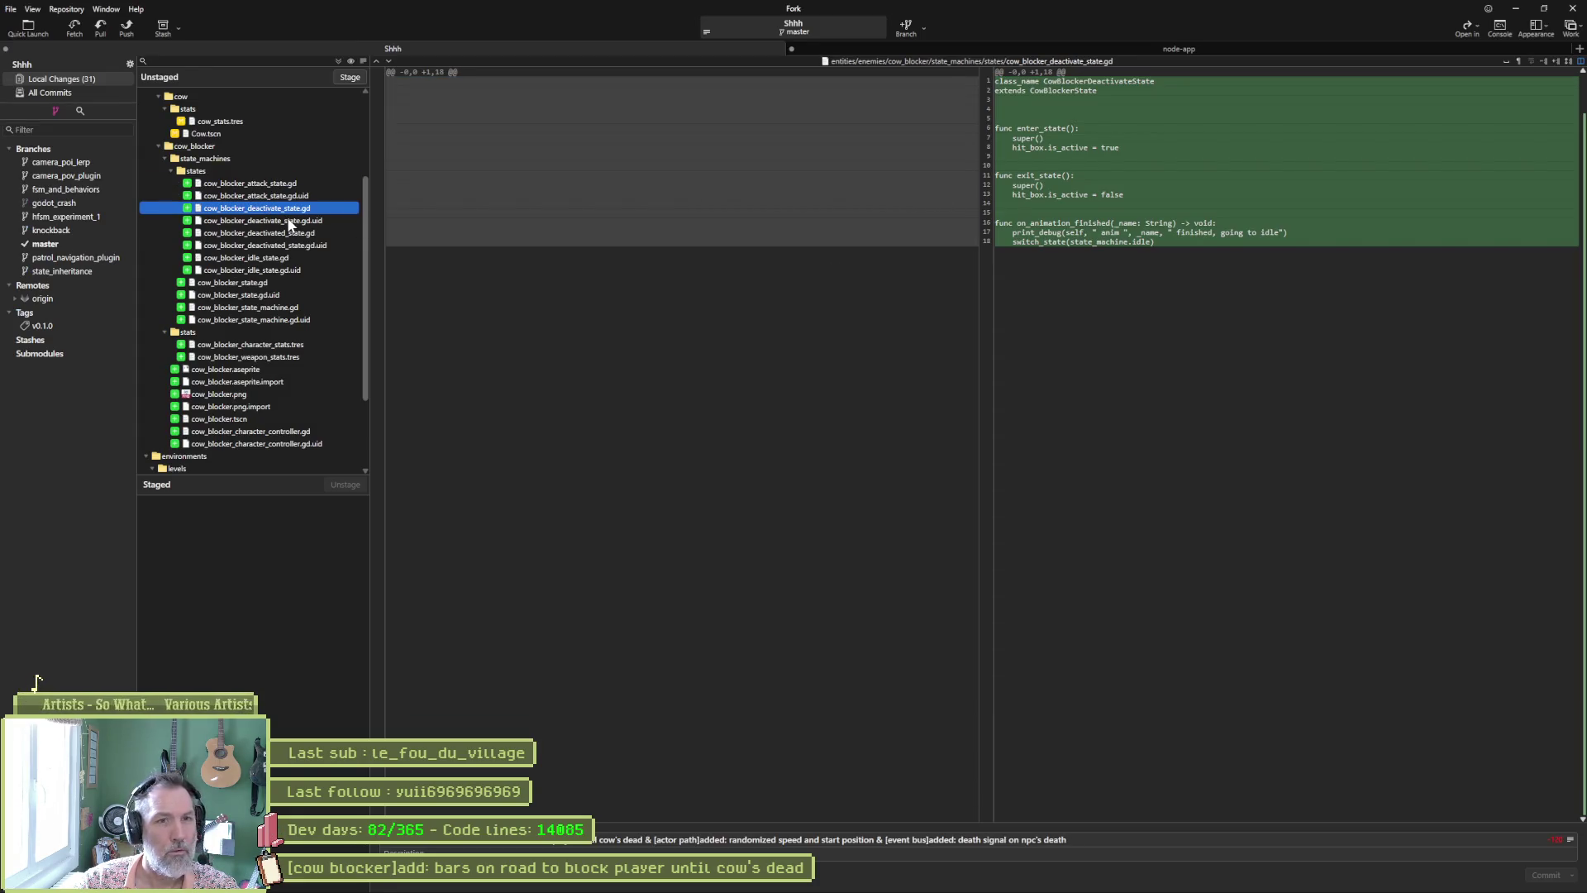
Step: Delete the print_debug line from cow_blocker_deactivate_state.gd and recheck the diffs in Fork
{"action": "key", "text": "alt+Tab"}
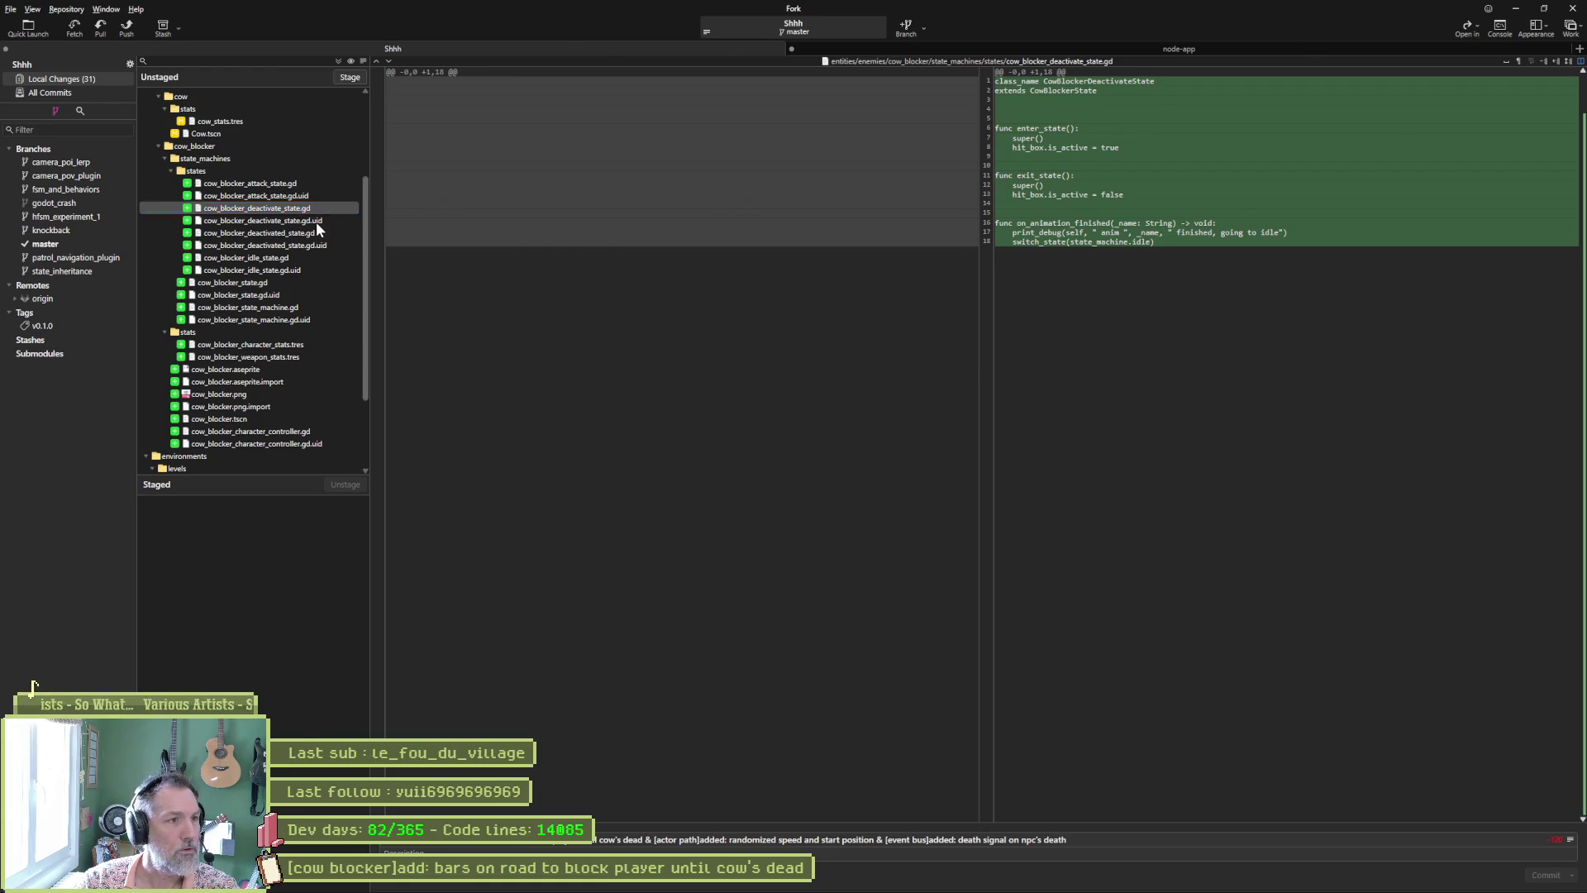
{"action": "left_click", "coordinate": [335, 197]}
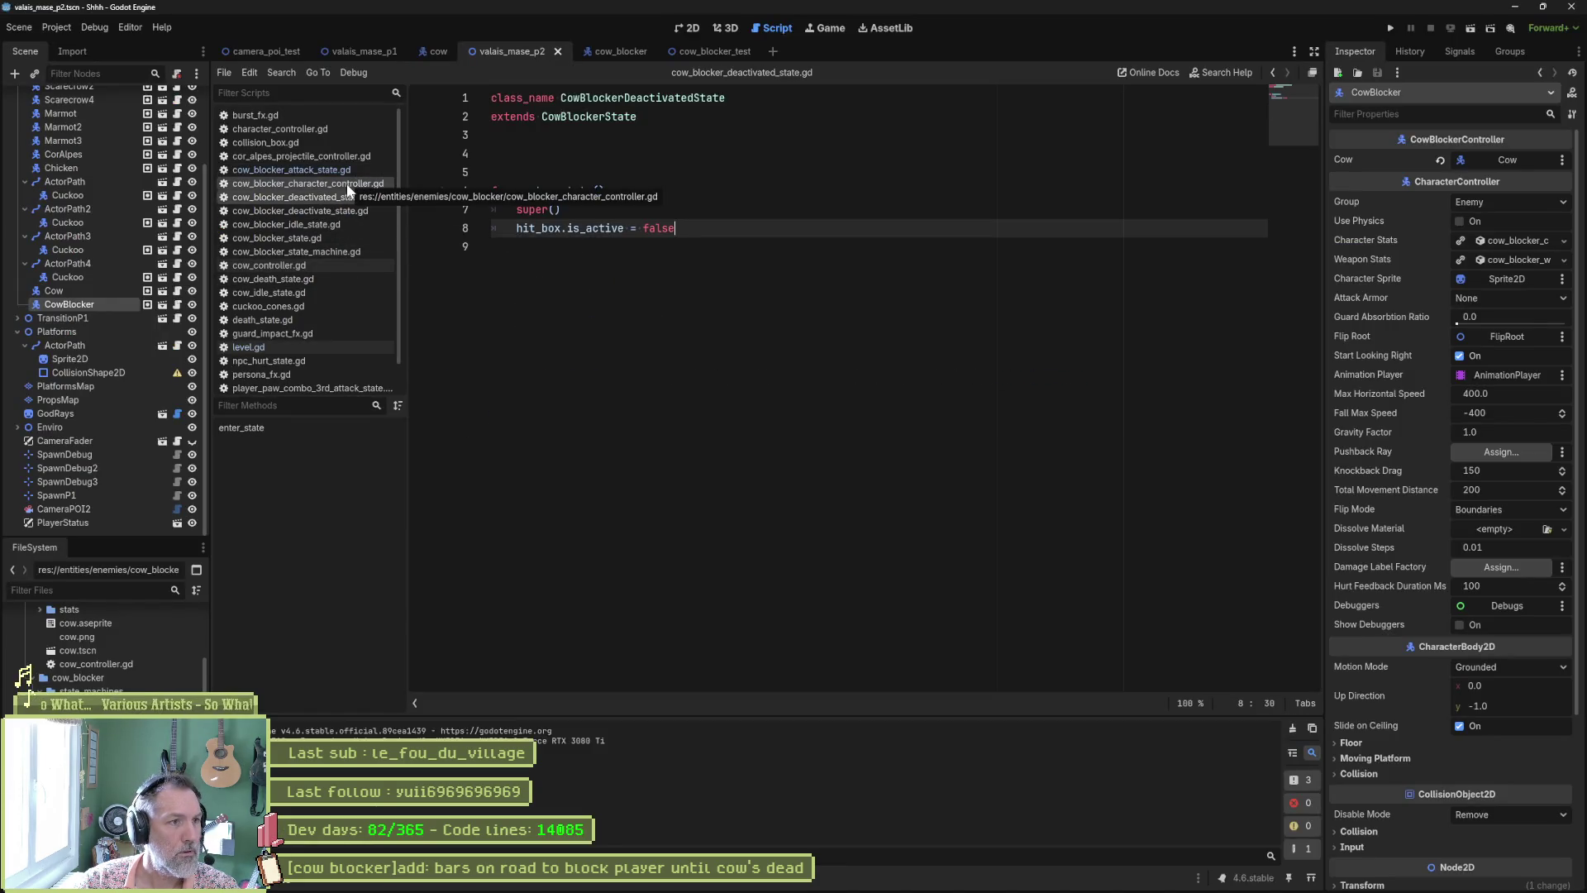
{"action": "left_click", "coordinate": [344, 211]}
{"action": "key", "text": "Down"}
{"action": "key", "text": "ctrl+shift+k"}
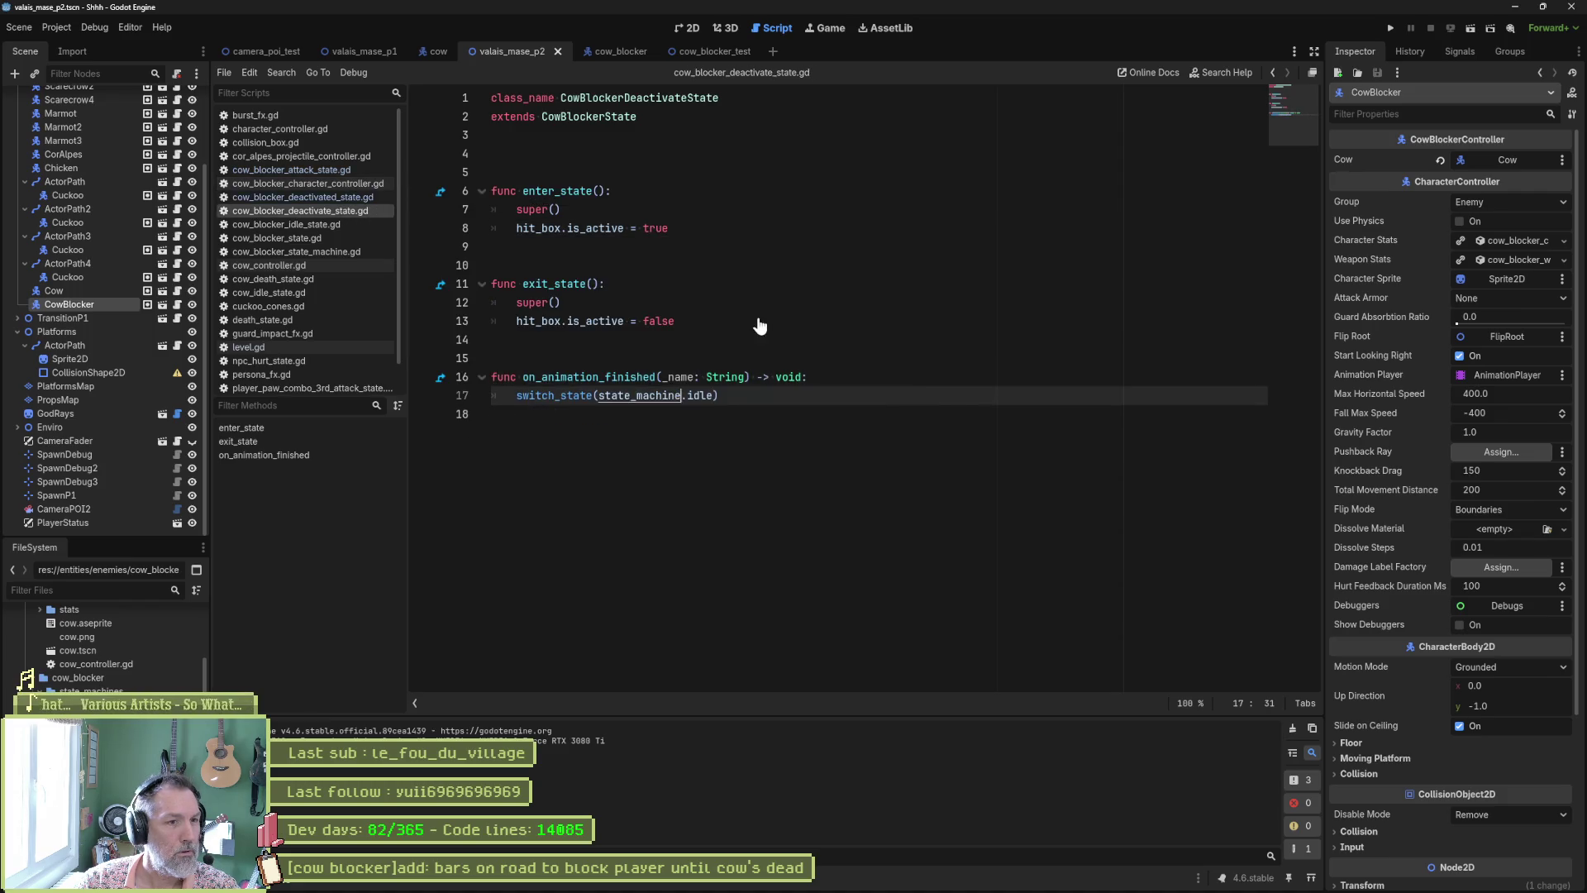
{"action": "key", "text": "alt+Tab"}
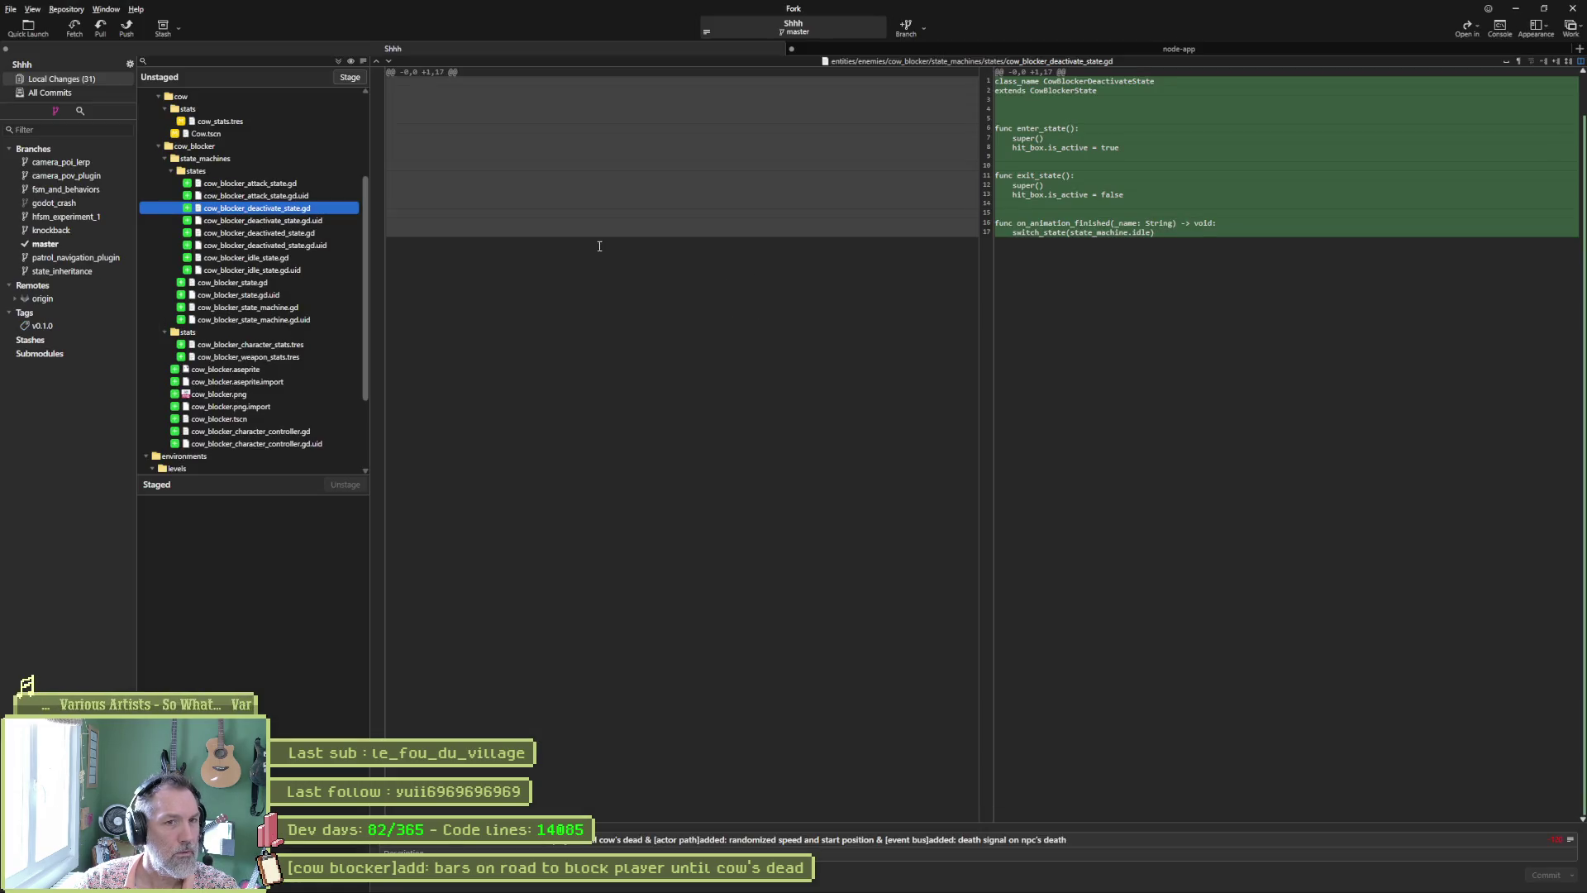
{"action": "left_click", "coordinate": [291, 233]}
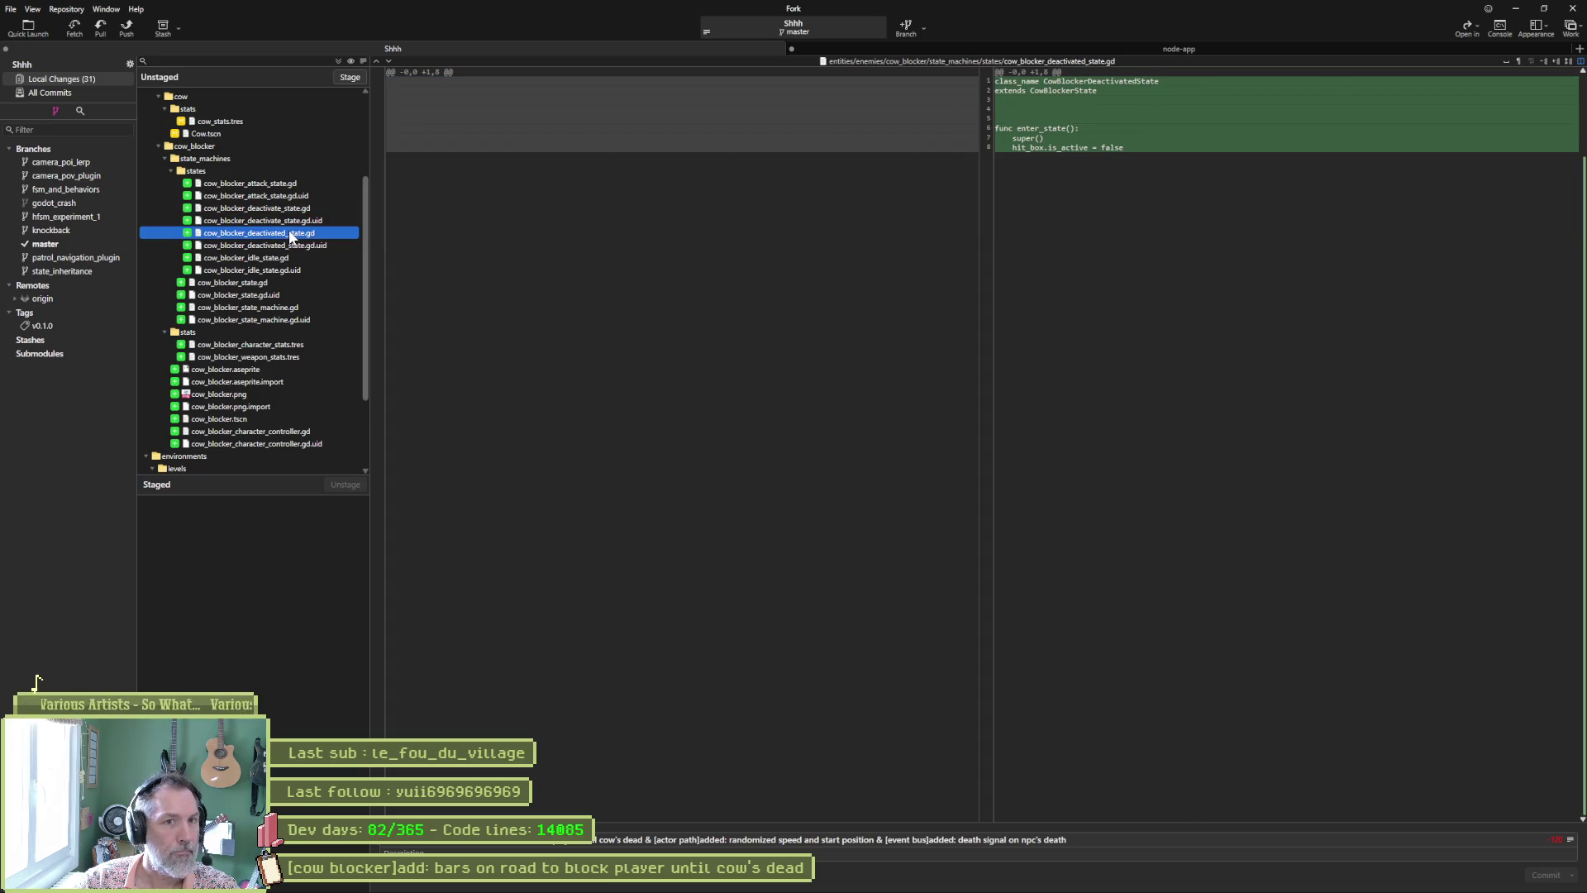